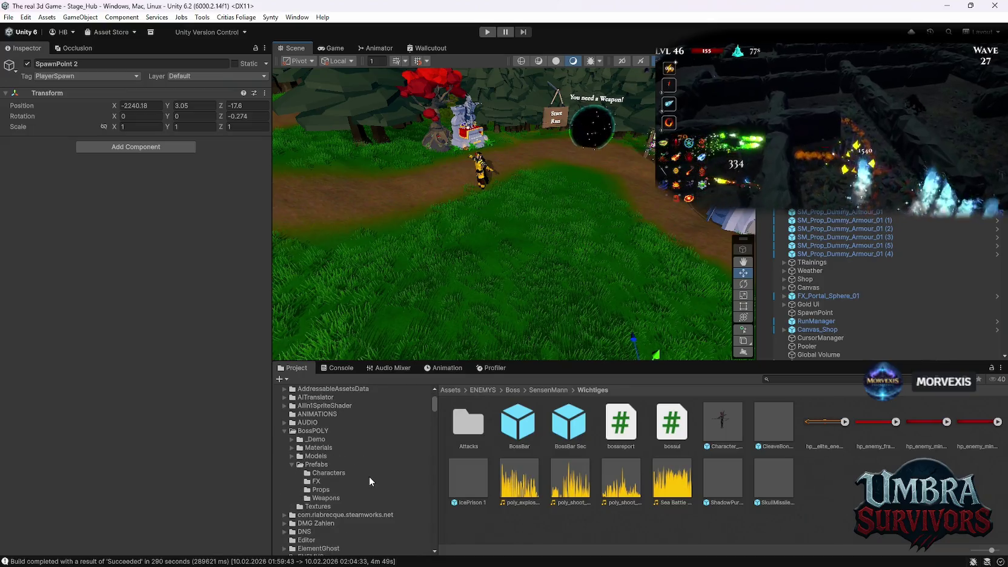
Collapse the ENEMYS folder in the Project folder tree, leaving the Wichtiges boss assets listed
{"action": "scroll", "coordinate": [344, 482], "scroll_direction": "up", "scroll_amount": 1}
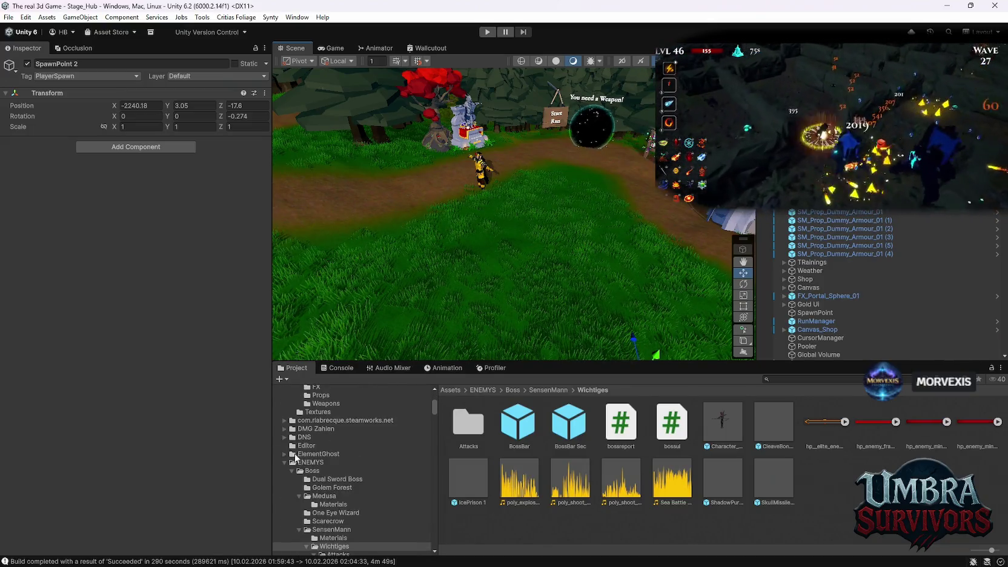
{"action": "left_click", "coordinate": [284, 463]}
{"action": "scroll", "coordinate": [341, 476], "scroll_direction": "down", "scroll_amount": 6}
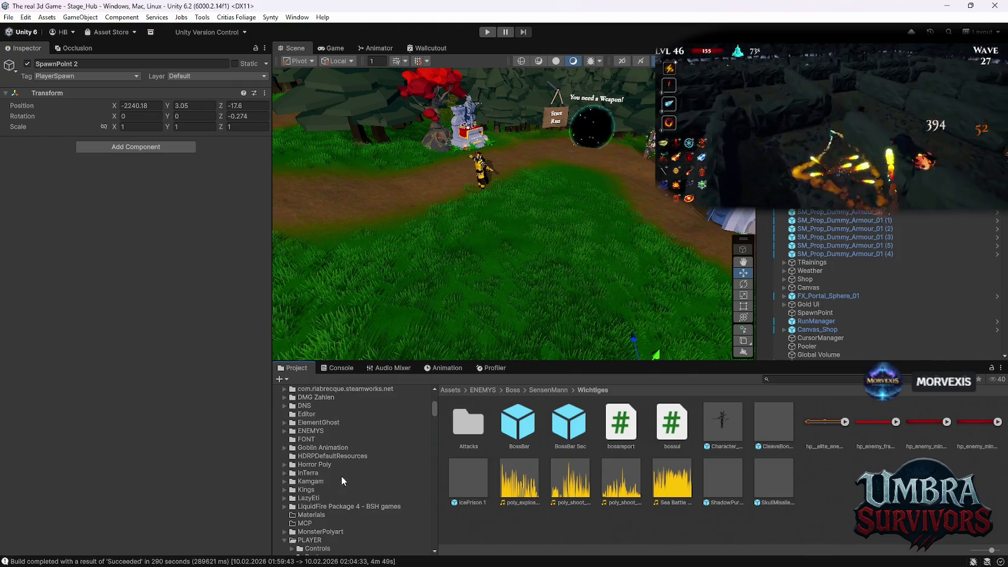
{"action": "scroll", "coordinate": [345, 485], "scroll_direction": "up", "scroll_amount": 4}
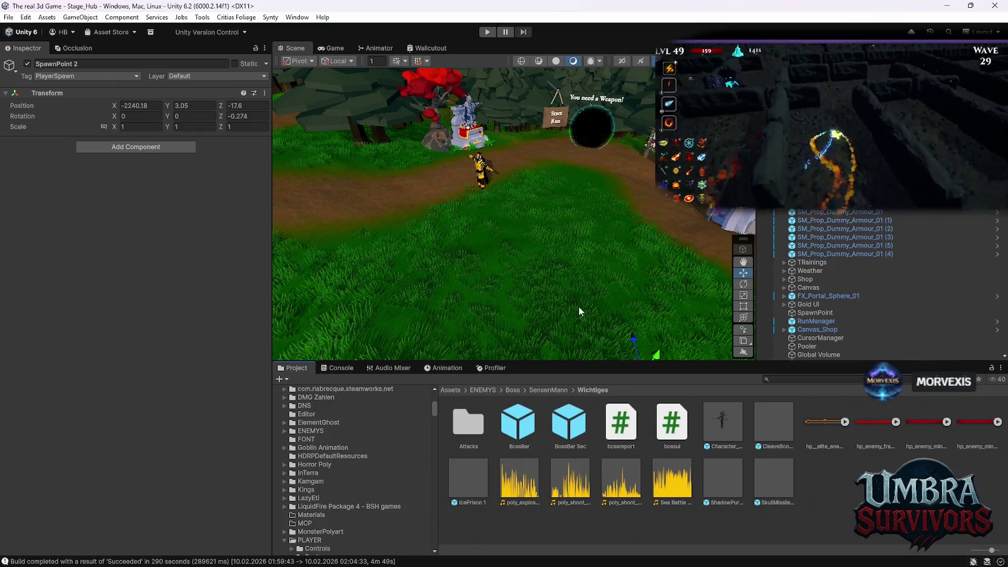
Open the Elemente weapons folder and read the Poisen script, then the ElementBase script
{"action": "scroll", "coordinate": [364, 502], "scroll_direction": "down", "scroll_amount": 10}
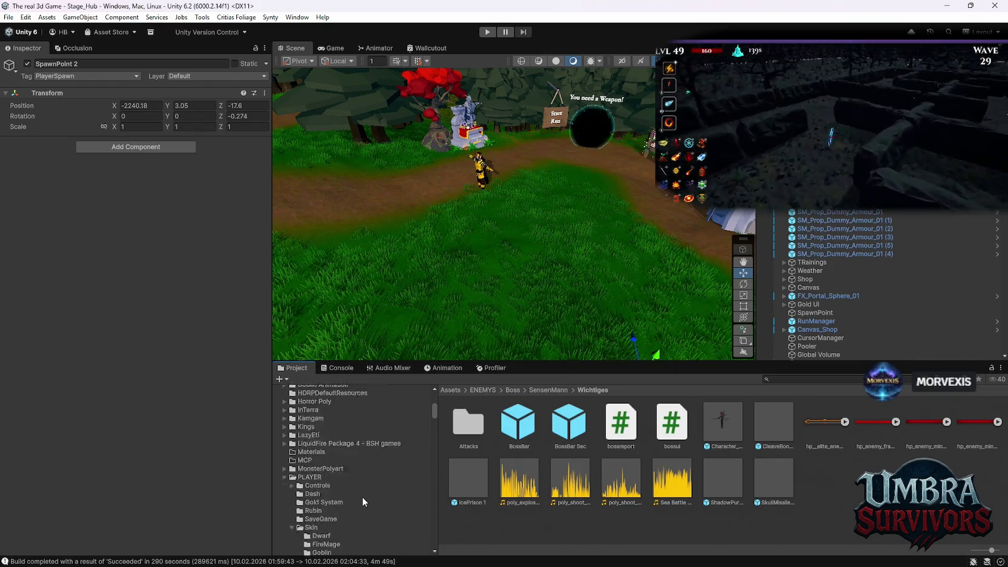
{"action": "scroll", "coordinate": [409, 451], "scroll_direction": "down", "scroll_amount": 10}
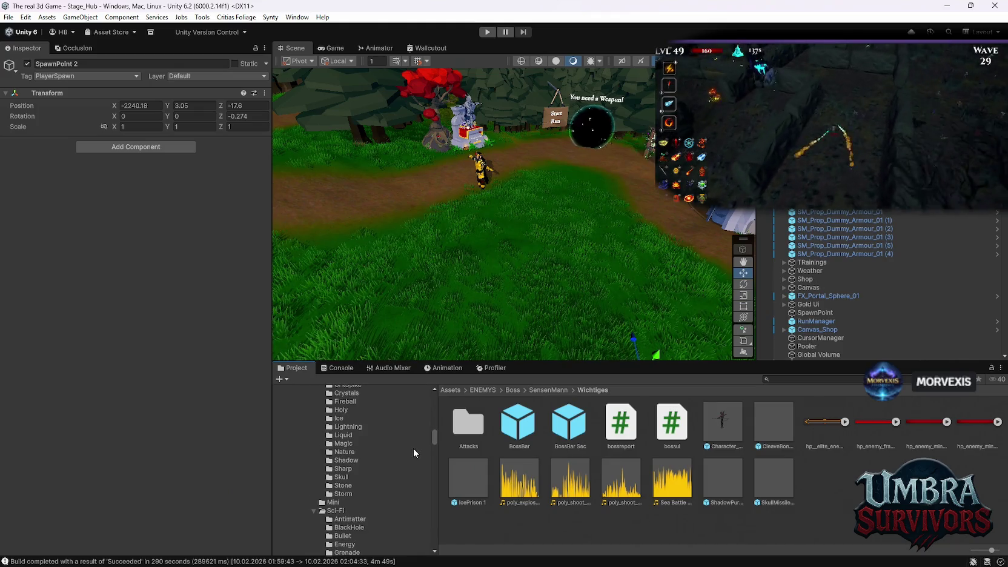
{"action": "scroll", "coordinate": [413, 460], "scroll_direction": "down", "scroll_amount": 10}
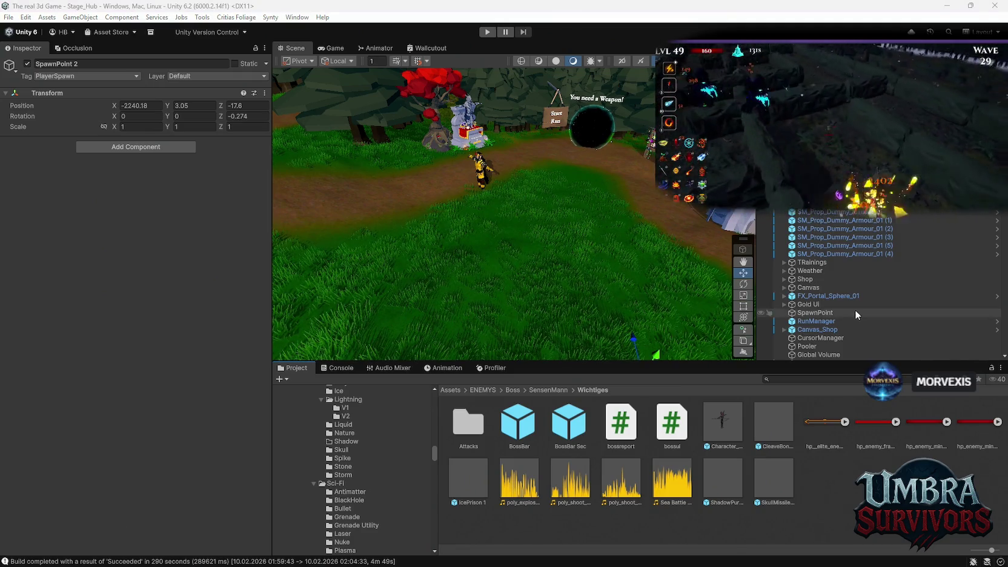
{"action": "scroll", "coordinate": [352, 482], "scroll_direction": "down", "scroll_amount": 10}
{"action": "scroll", "coordinate": [354, 482], "scroll_direction": "down", "scroll_amount": 6}
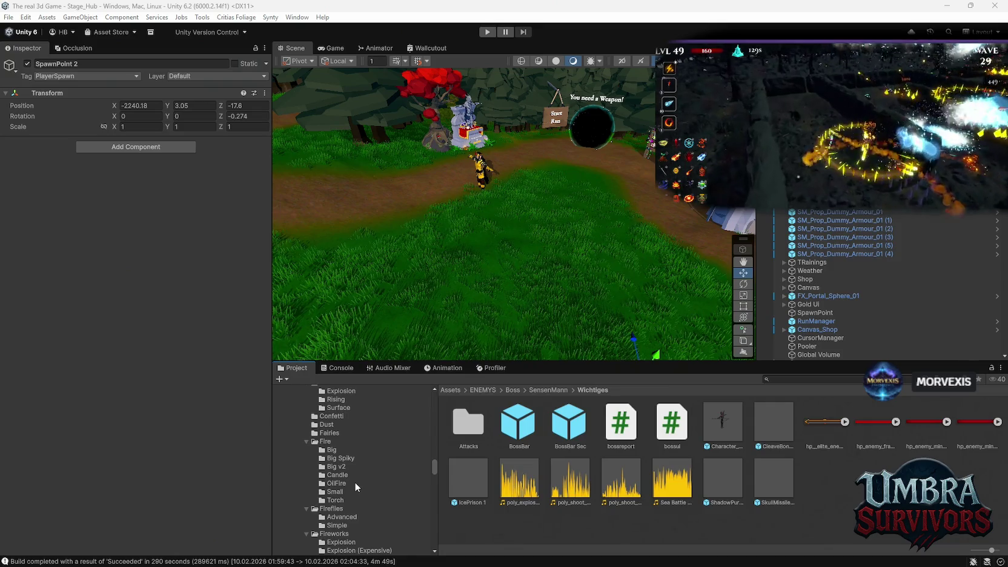
{"action": "scroll", "coordinate": [436, 471], "scroll_direction": "down", "scroll_amount": 10}
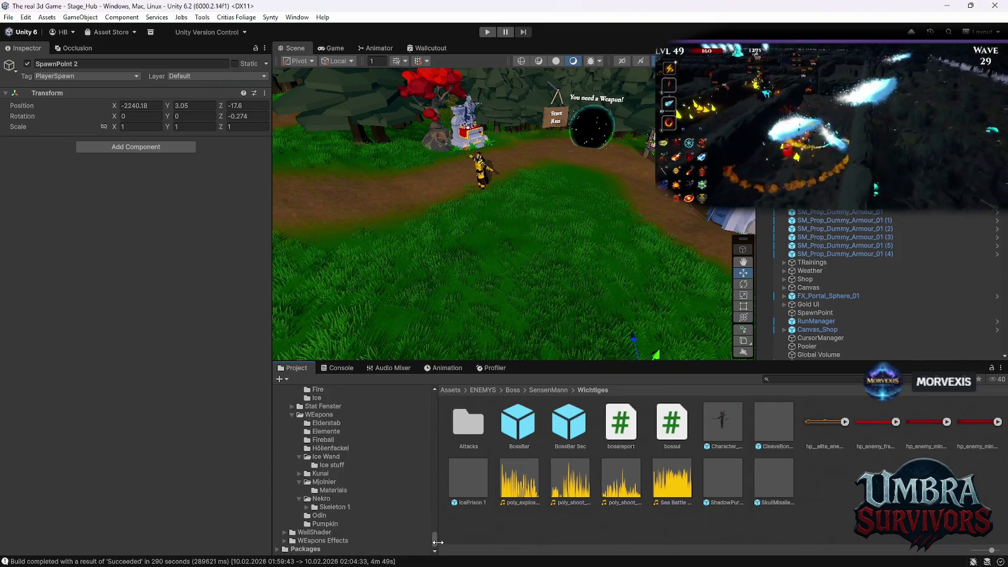
{"action": "left_click", "coordinate": [325, 463]}
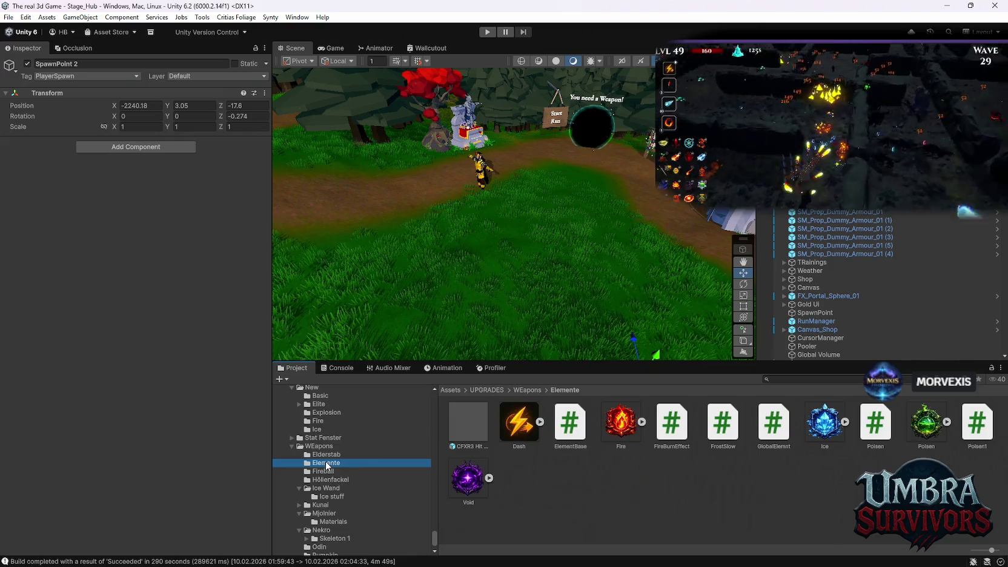
{"action": "left_click", "coordinate": [872, 430]}
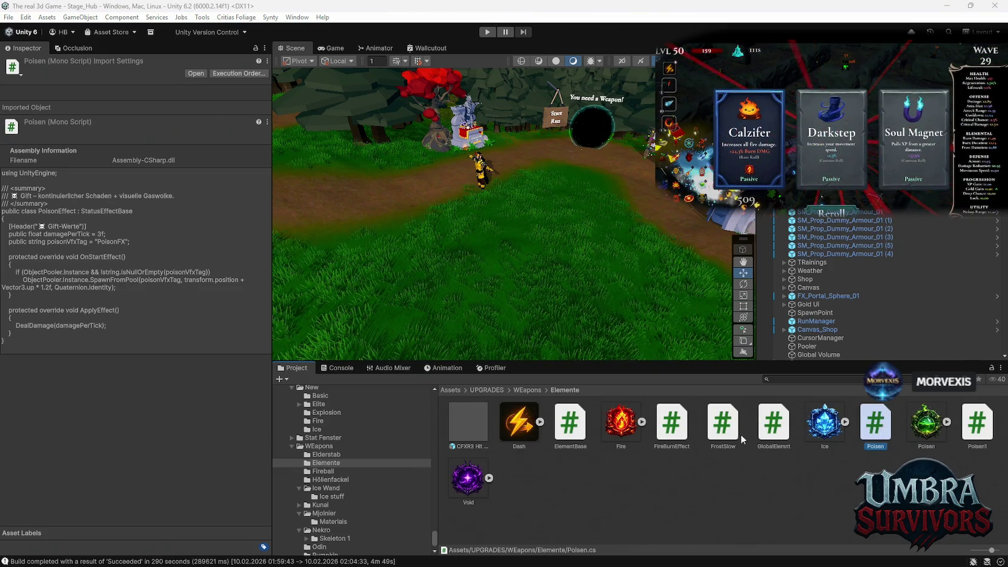
{"action": "left_click", "coordinate": [569, 430]}
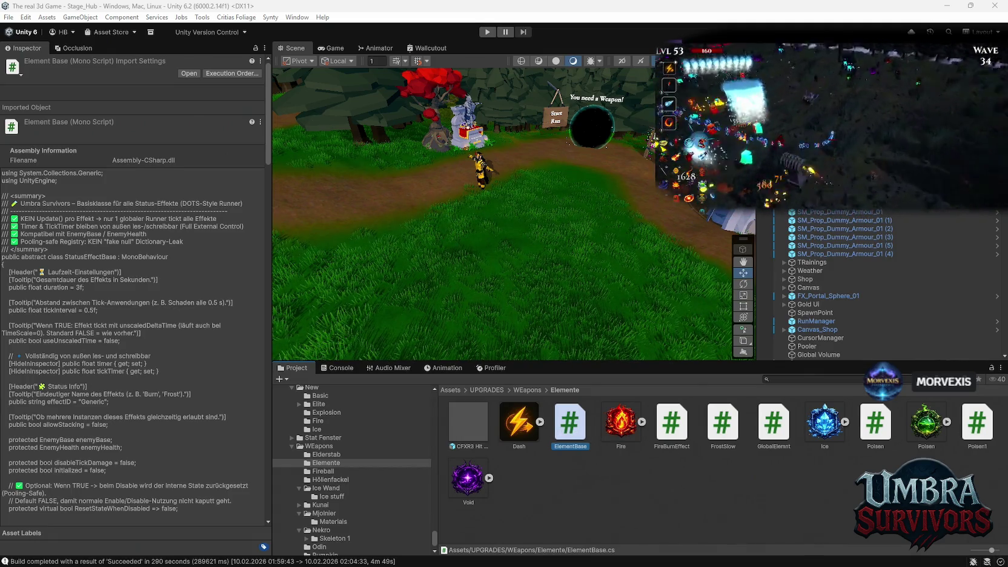
Review the FireBurnEffect, FrostSlow and GlobalElemnt scripts' code in turn
{"action": "left_click", "coordinate": [678, 430]}
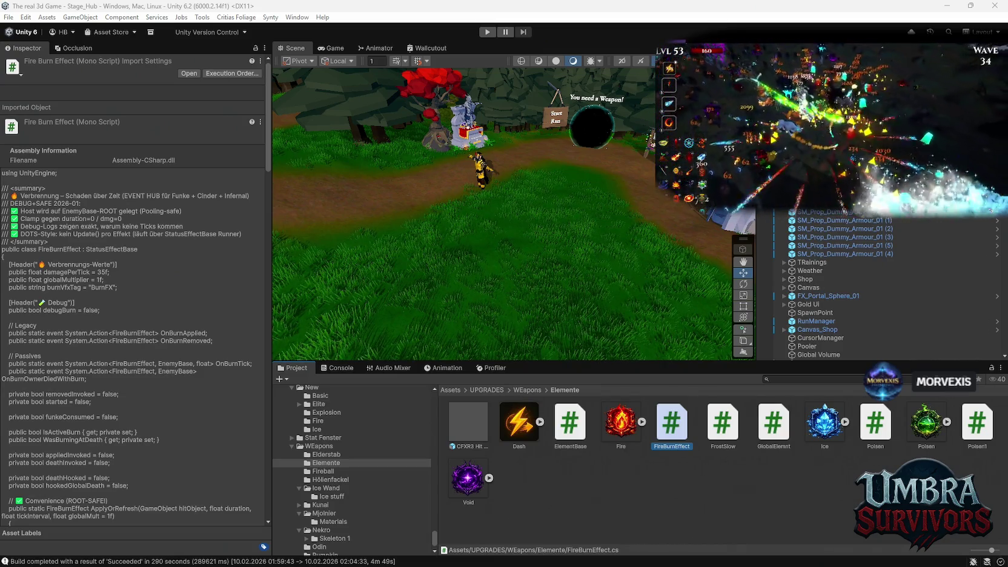
{"action": "left_click", "coordinate": [723, 425]}
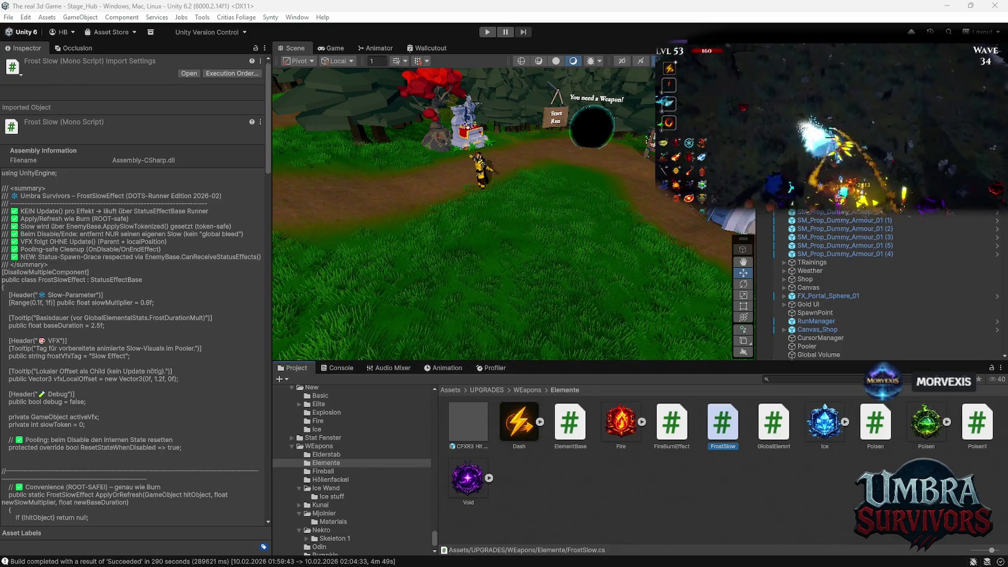
{"action": "left_click", "coordinate": [775, 426]}
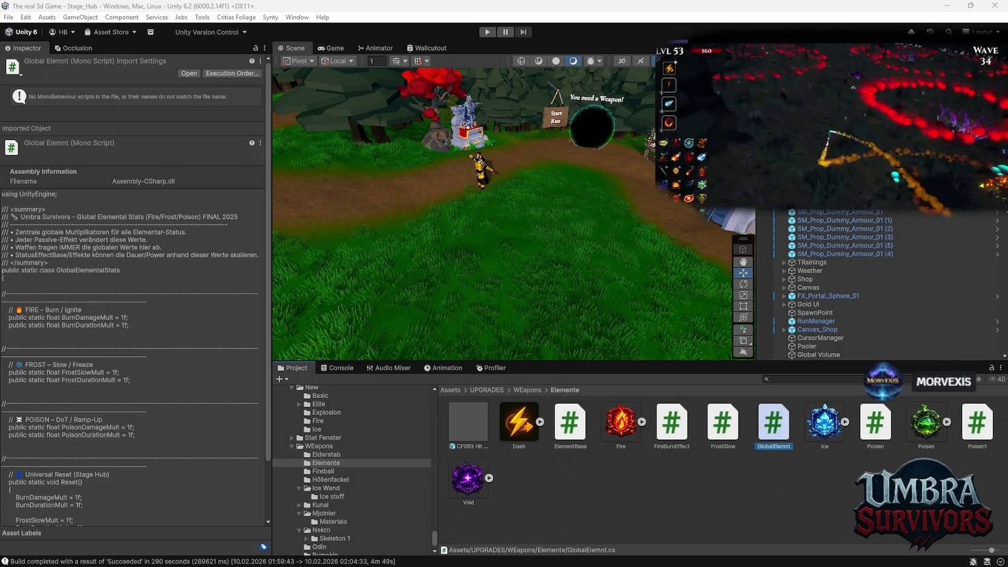
Show the Poisen script's code in the Inspector
{"action": "left_click", "coordinate": [885, 427]}
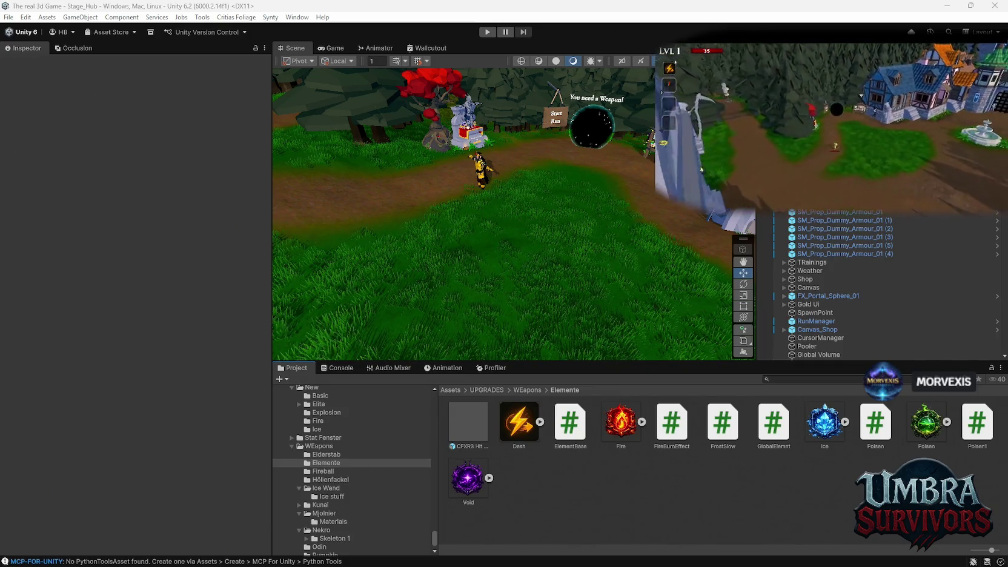
Walk the character toward the house, view the Global Leaderboard, then pause the game
{"action": "key", "text": "w"}
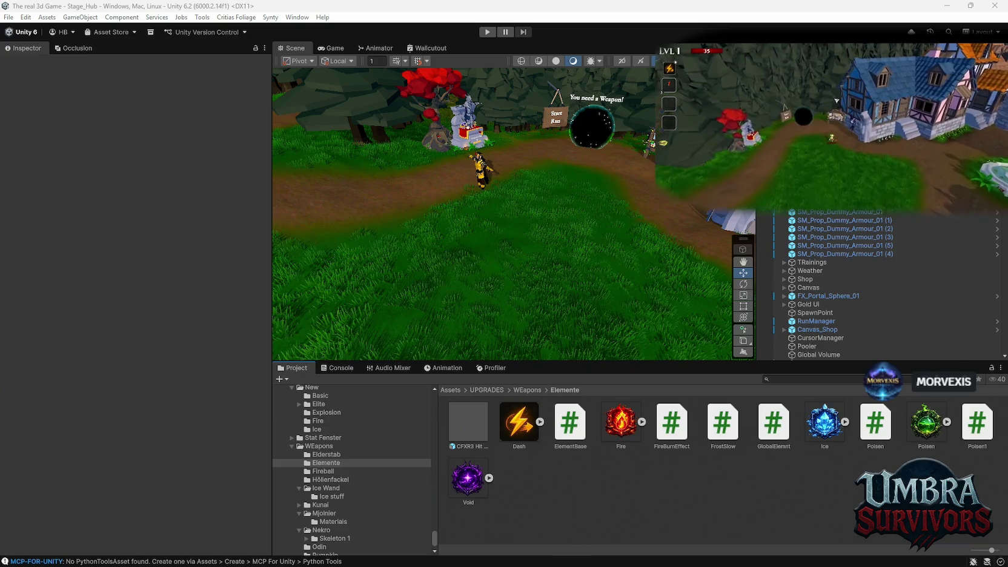
{"action": "key", "text": "w"}
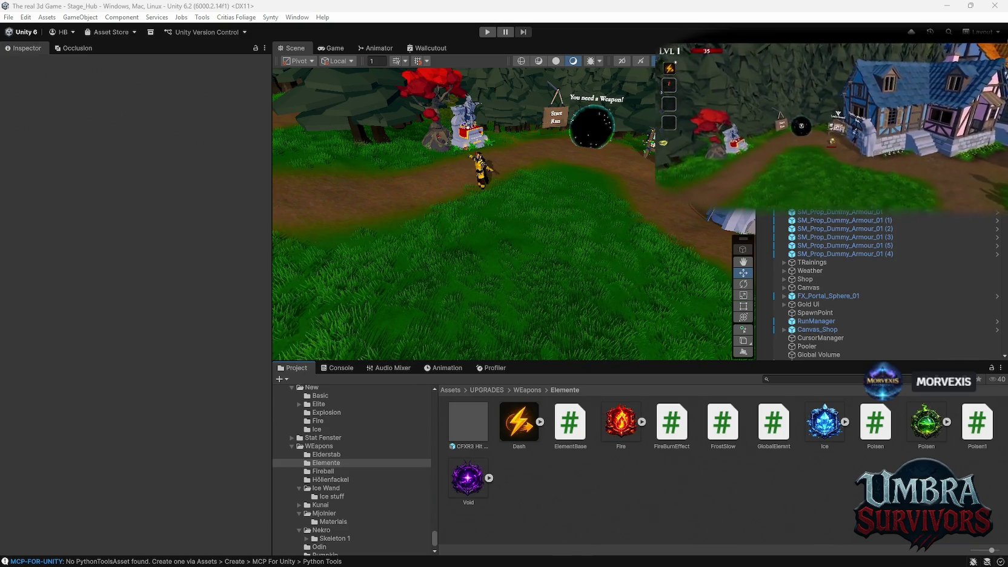
{"action": "key", "text": "w"}
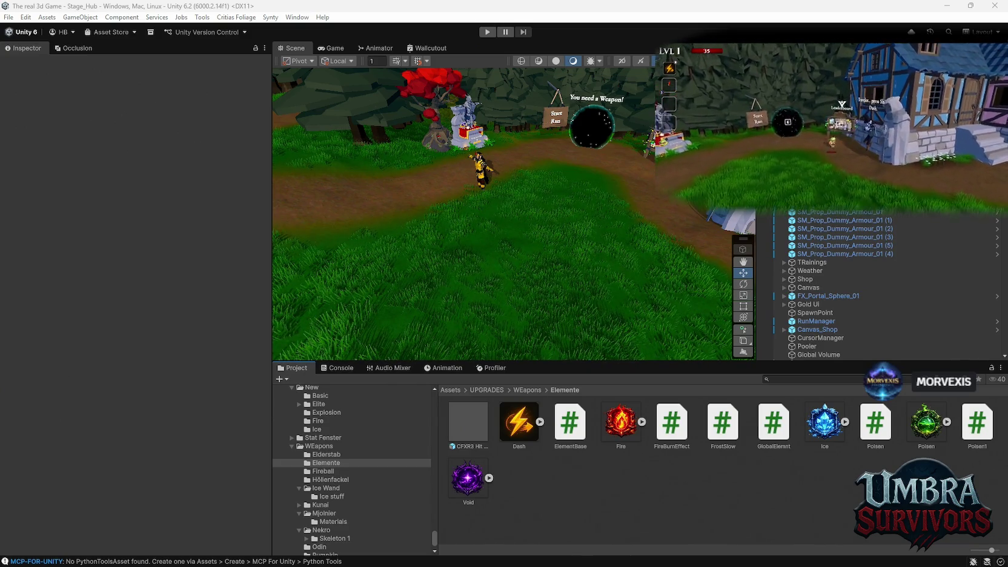
{"action": "key", "text": "Escape"}
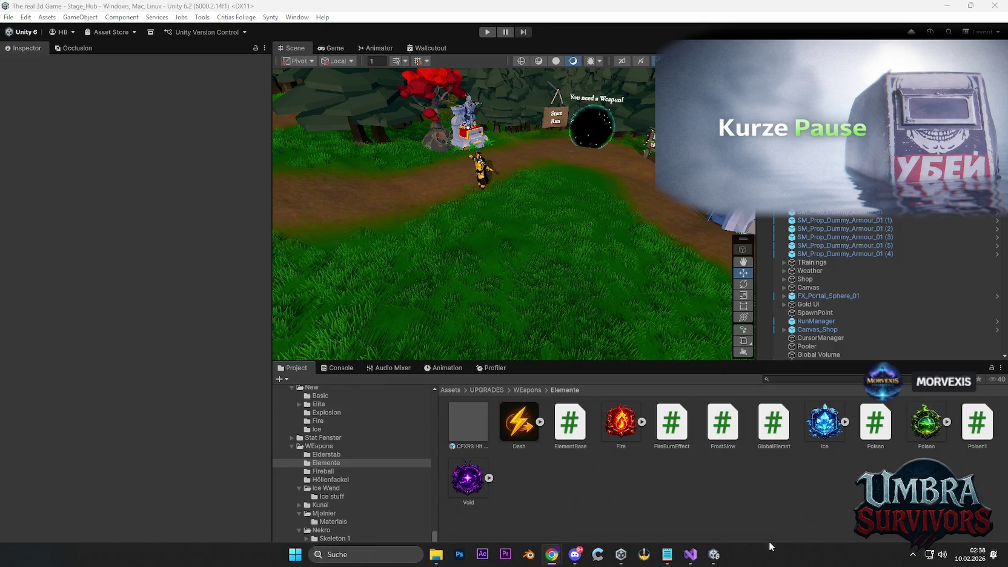
{"action": "left_click", "coordinate": [575, 556]}
{"action": "left_click", "coordinate": [575, 562]}
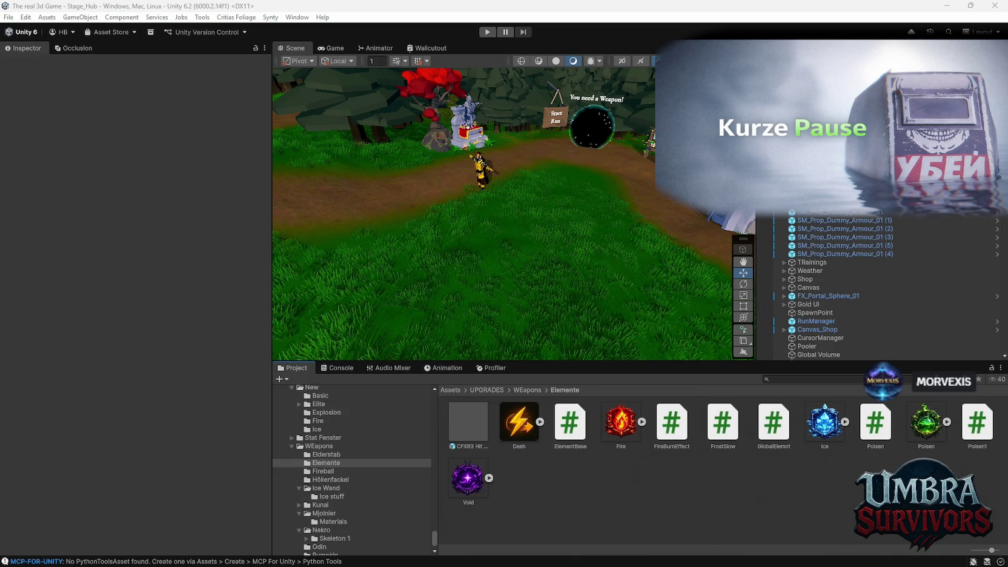
{"action": "left_click", "coordinate": [780, 378]}
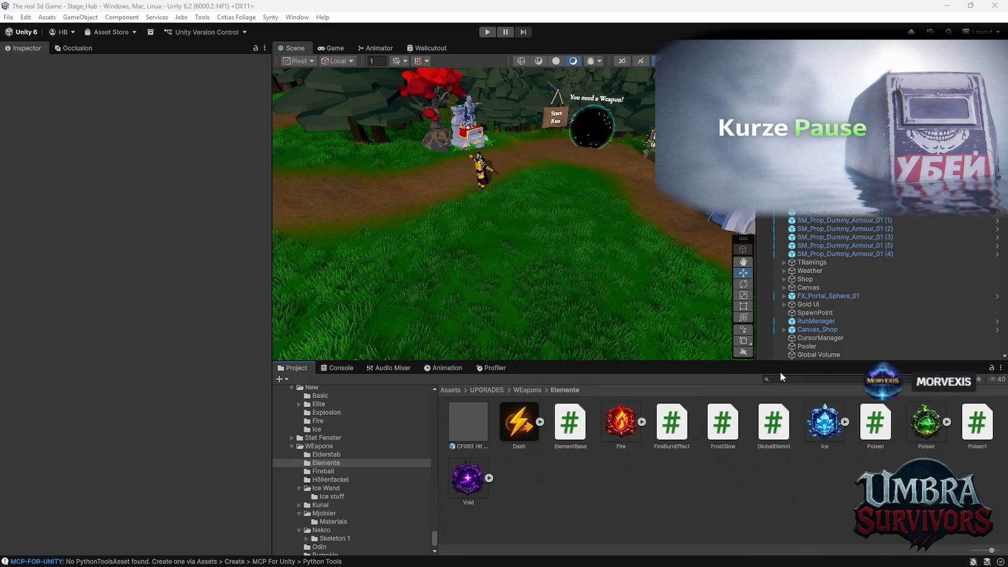
Search the project for 'inve' and open the Inventory script in the code editor
{"action": "type", "text": "in"}
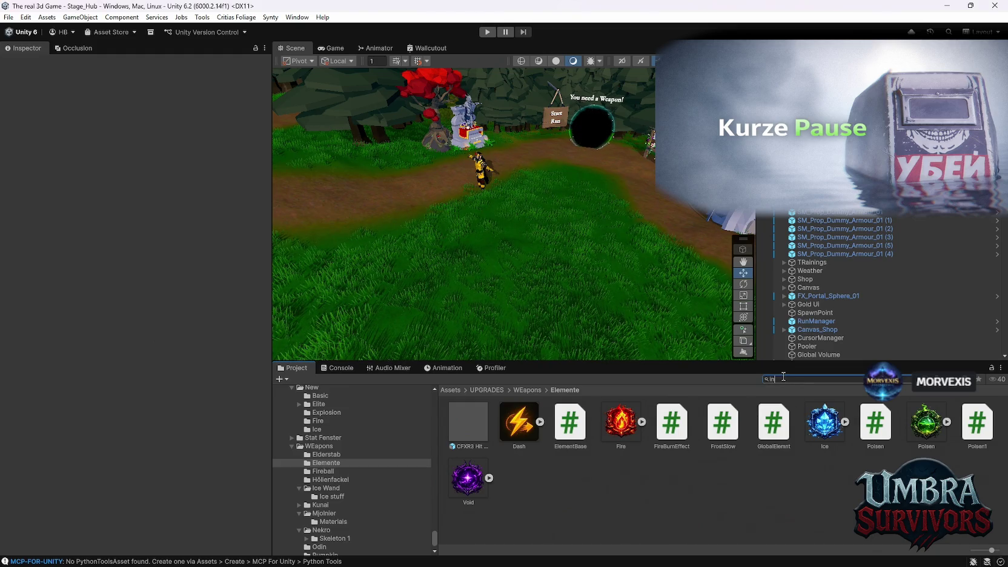
{"action": "type", "text": "ve"}
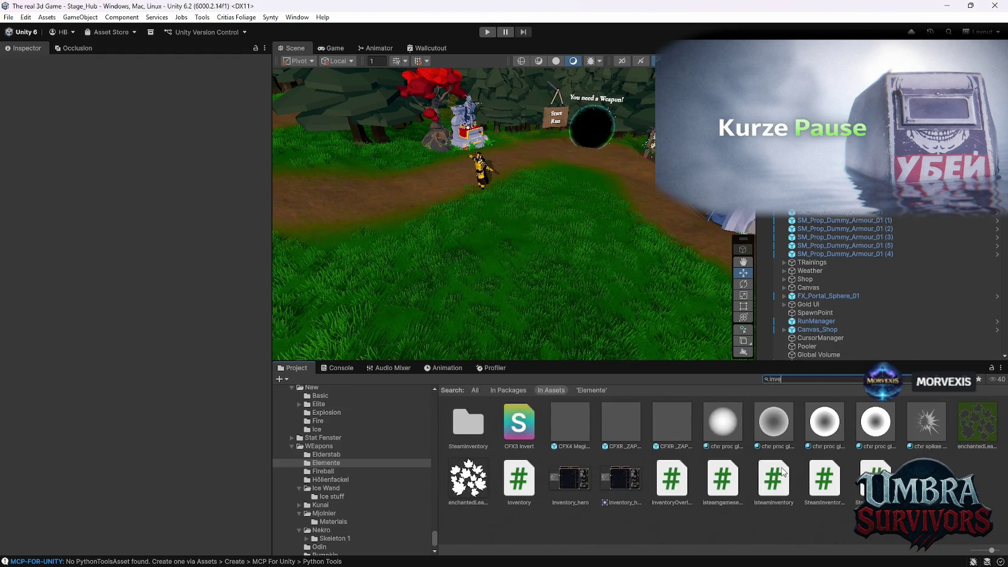
{"action": "left_click", "coordinate": [516, 483]}
{"action": "double_click", "coordinate": [515, 483]}
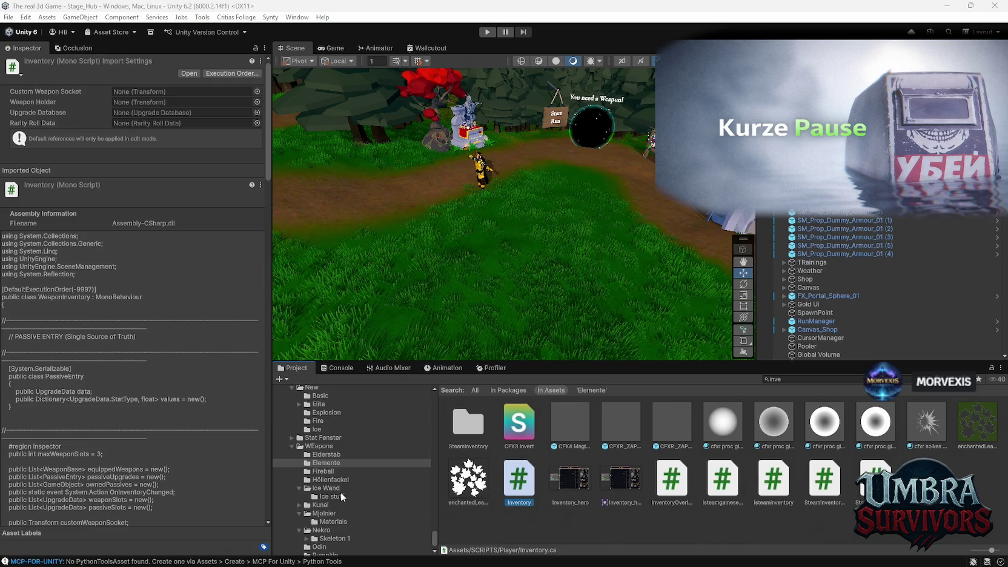
Open the Silberschwert passive item folder and view its script's code
{"action": "scroll", "coordinate": [337, 498], "scroll_direction": "down", "scroll_amount": 2}
{"action": "scroll", "coordinate": [357, 498], "scroll_direction": "up", "scroll_amount": 10}
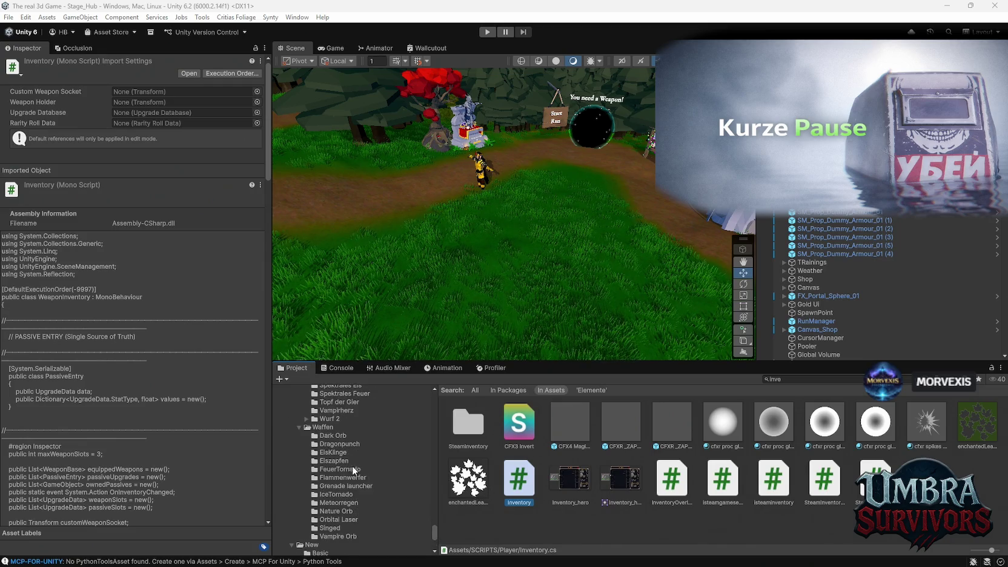
{"action": "scroll", "coordinate": [344, 454], "scroll_direction": "down", "scroll_amount": 2}
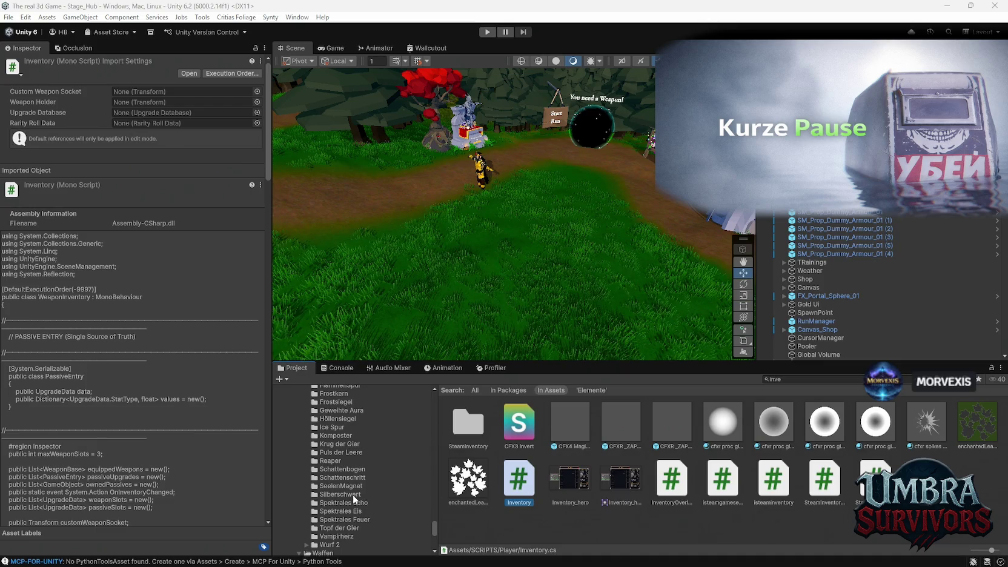
{"action": "left_click", "coordinate": [353, 495]}
{"action": "left_click", "coordinate": [564, 424]}
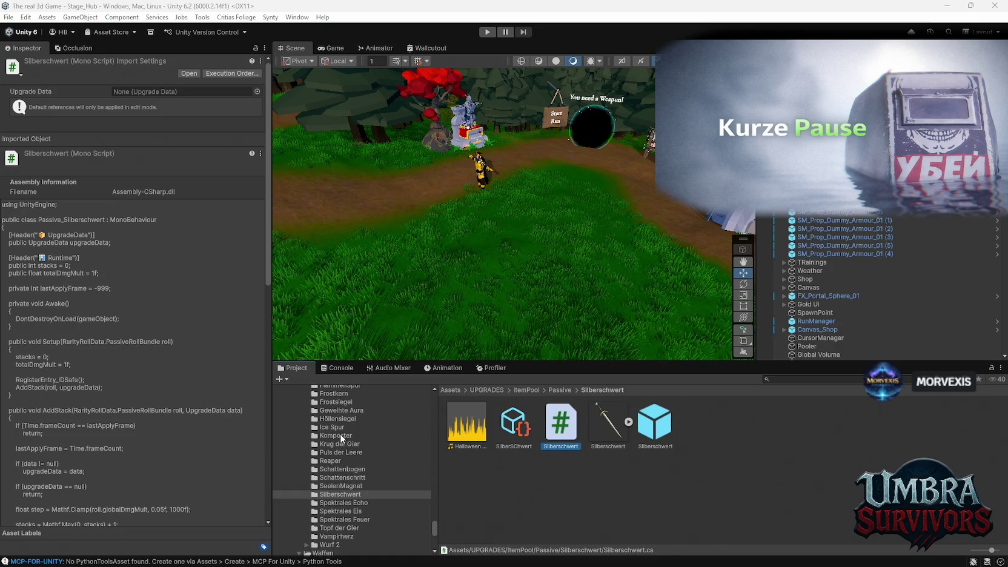
Open the Höllensiegel passive item folder and view the Höllensiegel script's code
{"action": "left_click", "coordinate": [336, 418]}
{"action": "left_click", "coordinate": [514, 424]}
{"action": "left_click", "coordinate": [655, 424]}
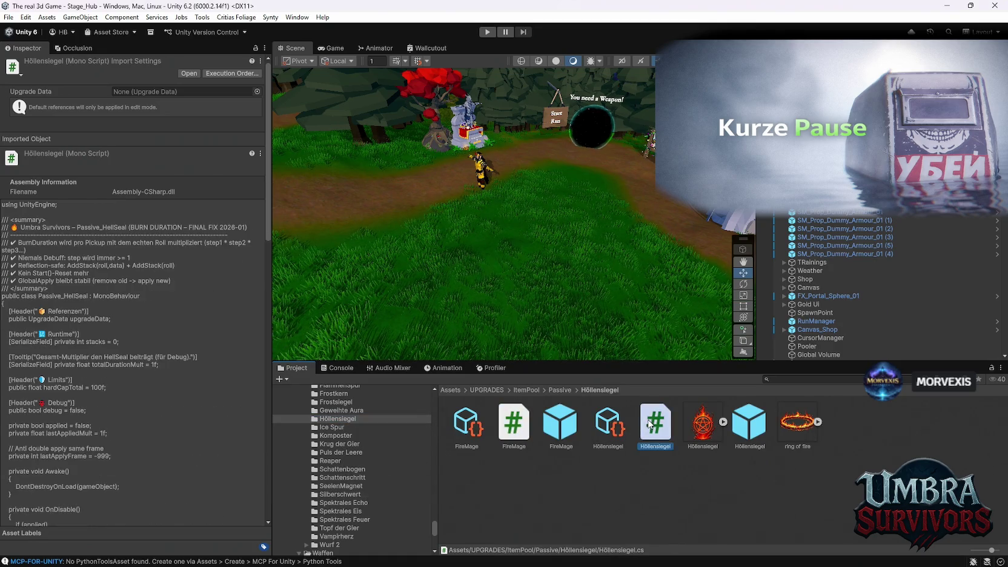
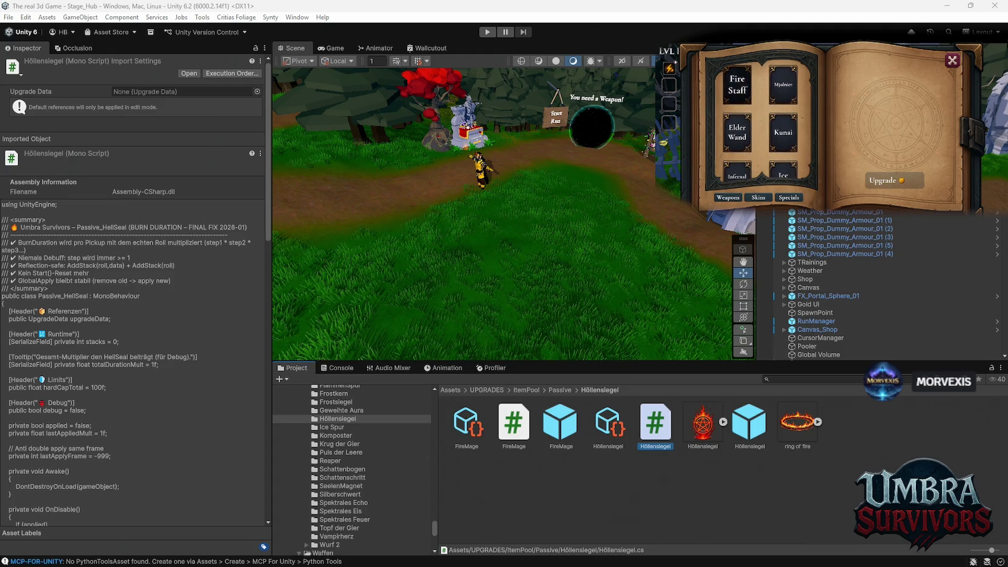
Close the in-game book after viewing its Skins page, then walk the player toward the black portal
{"action": "key", "text": "Escape"}
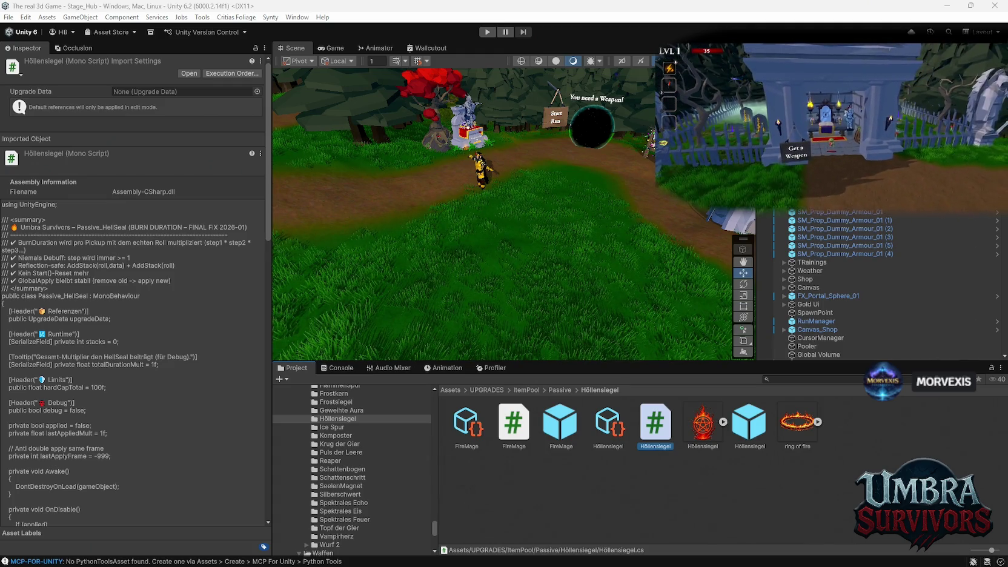
{"action": "left_click", "coordinate": [758, 197]}
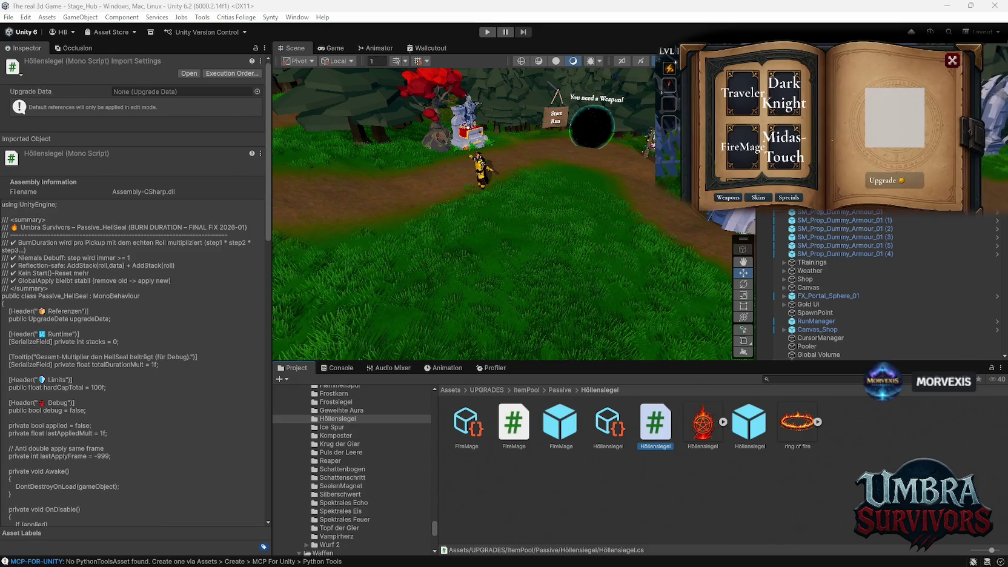
{"action": "left_click", "coordinate": [952, 60]}
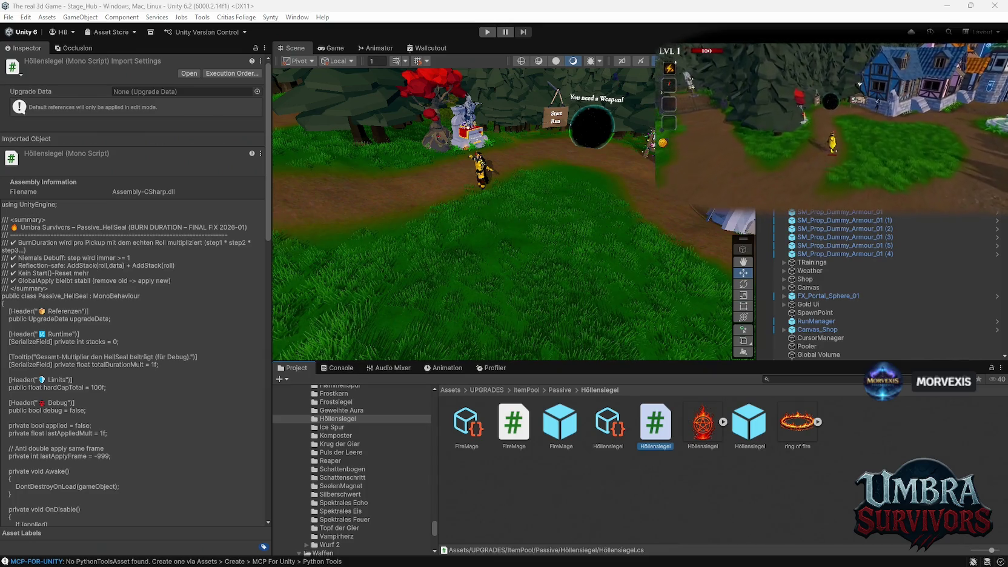
{"action": "key", "text": "w"}
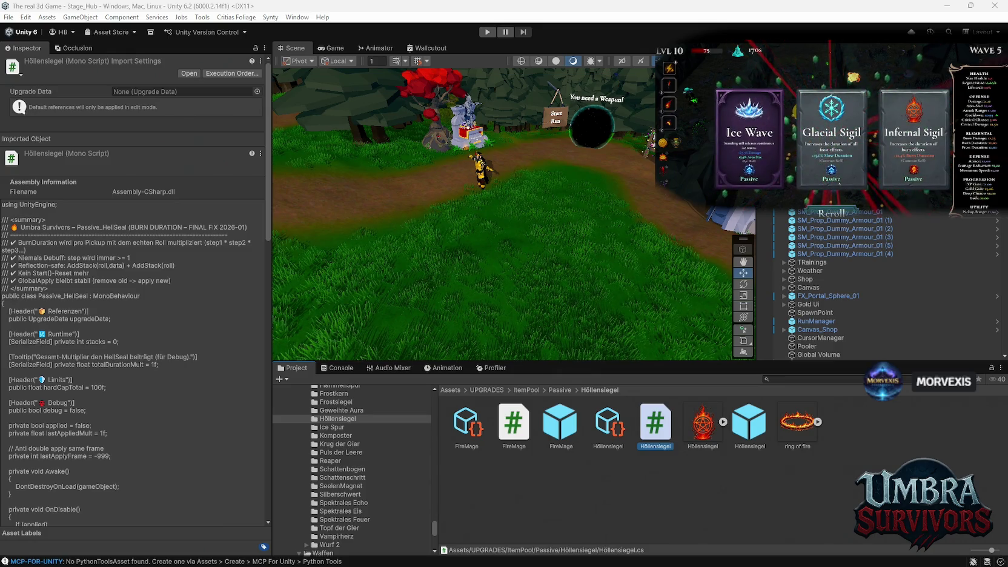
Add a new folder under ItemPool > Passive and name it 'Gift Wurf'
{"action": "scroll", "coordinate": [363, 484], "scroll_direction": "up", "scroll_amount": 3}
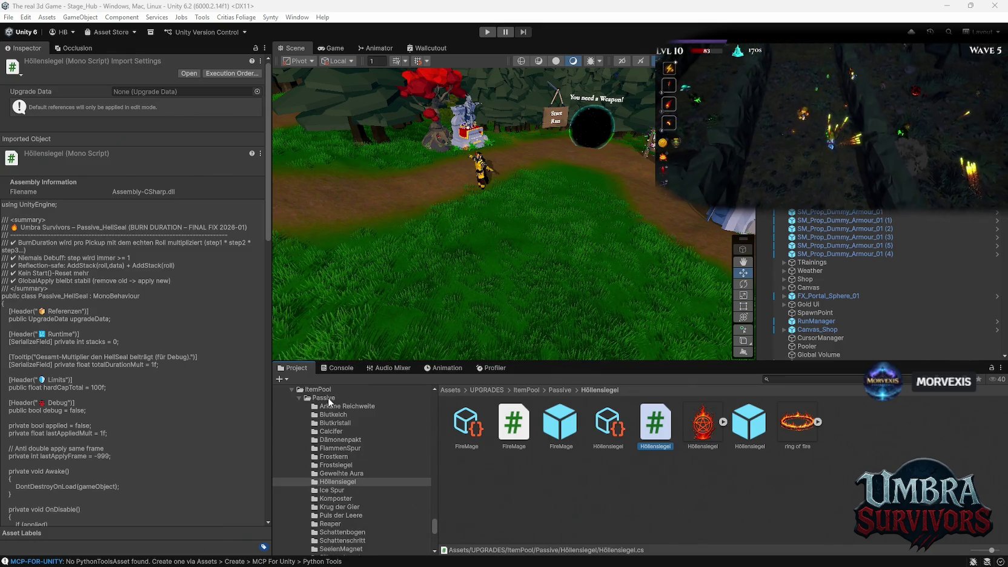
{"action": "right_click", "coordinate": [327, 398]}
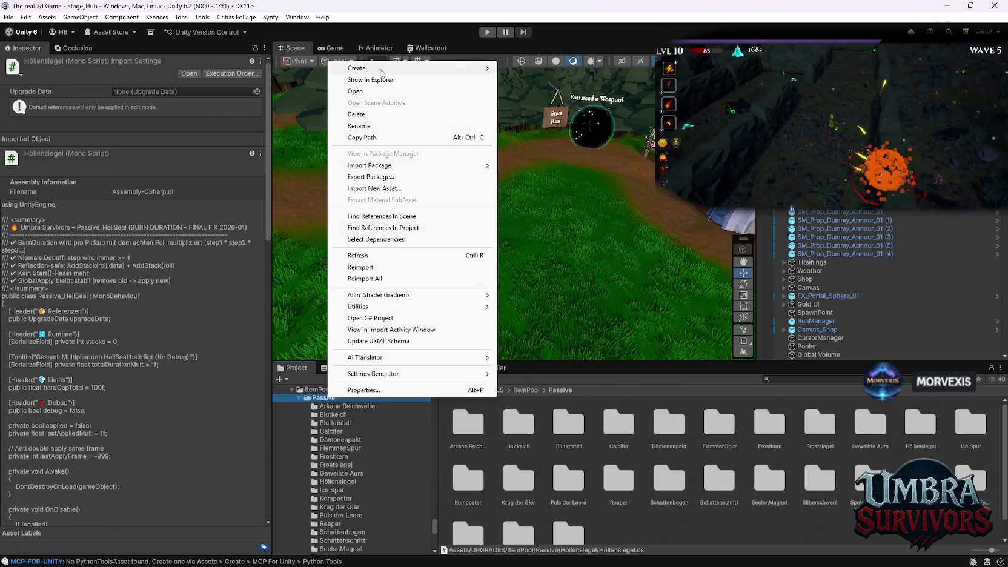
{"action": "mouse_move", "coordinate": [383, 70]}
{"action": "left_click", "coordinate": [523, 69]}
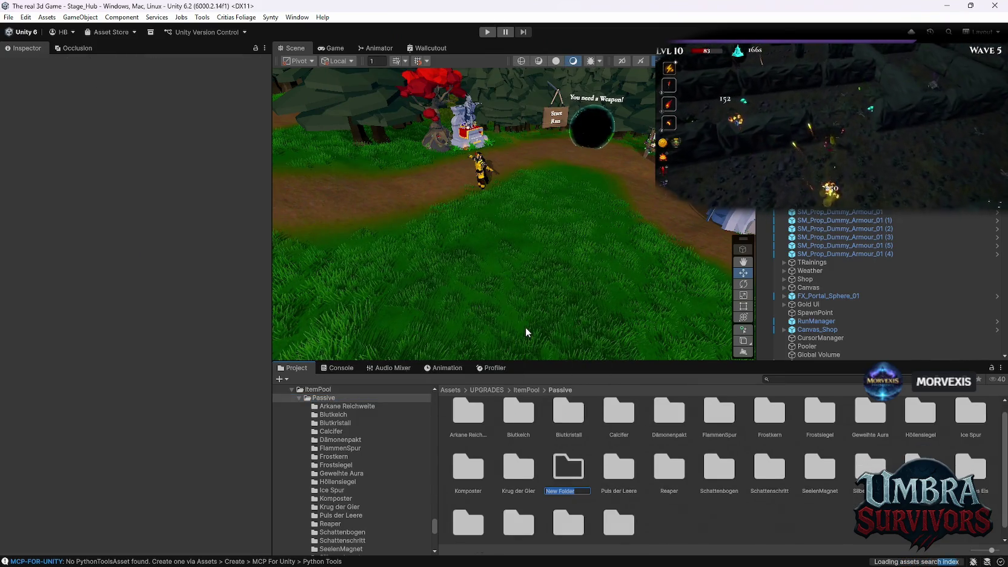
{"action": "type", "text": "Ol"}
{"action": "type", "text": "ft Wurf"}
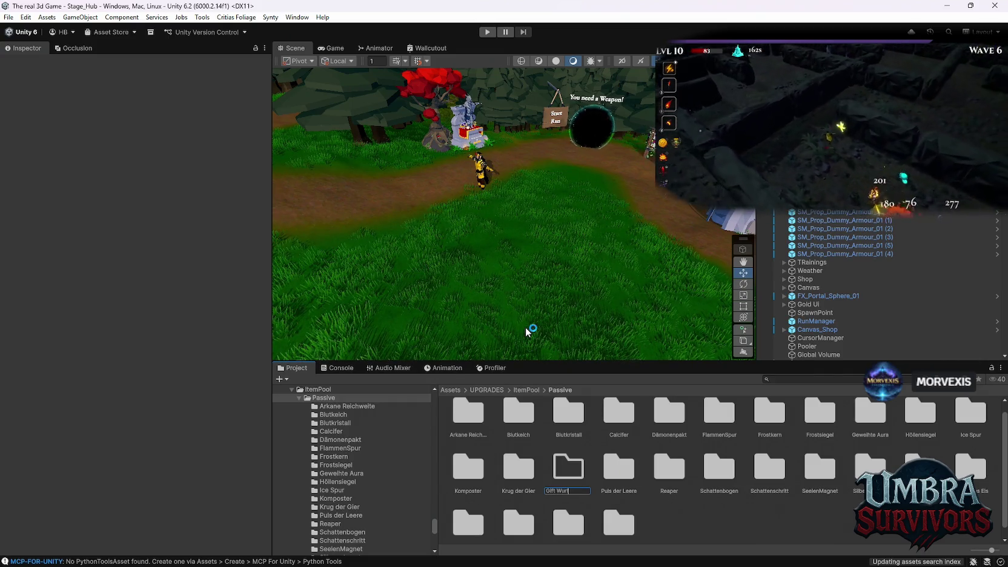
{"action": "key", "text": "Return"}
{"action": "key", "text": "Return"}
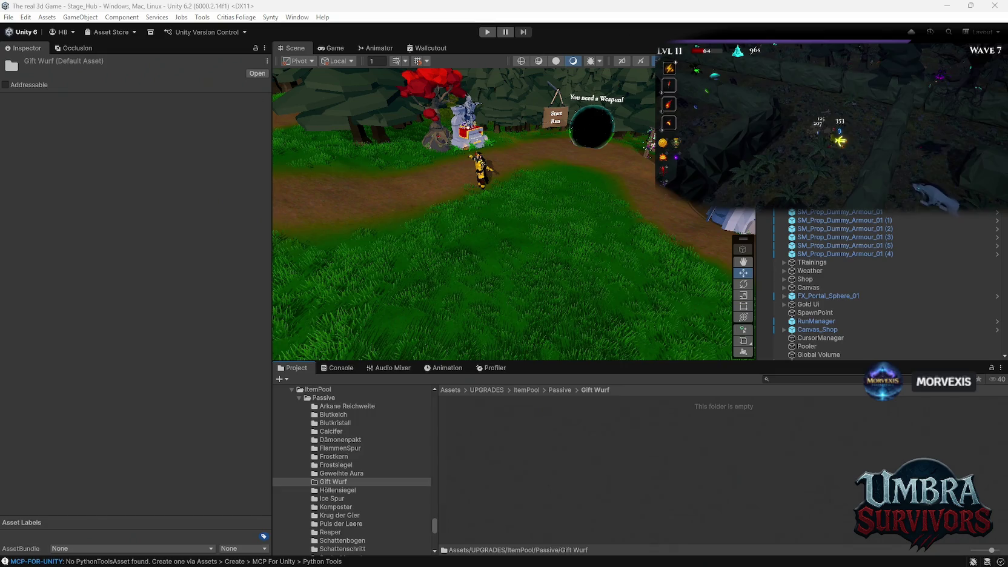
In WEapons > Elemente, create an empty C# script named 'Share Helper'
{"action": "scroll", "coordinate": [397, 507], "scroll_direction": "down", "scroll_amount": 10}
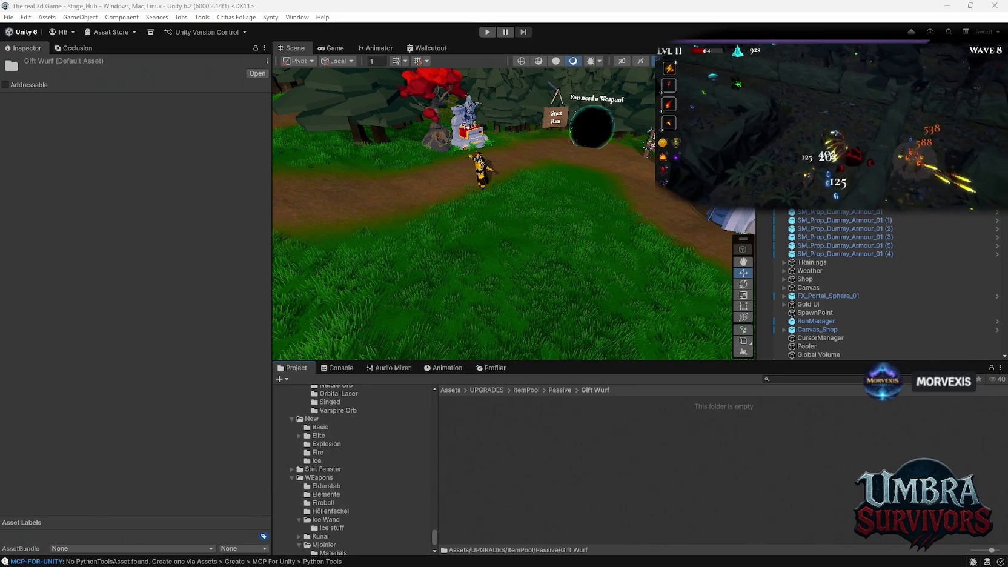
{"action": "scroll", "coordinate": [388, 490], "scroll_direction": "down", "scroll_amount": 3}
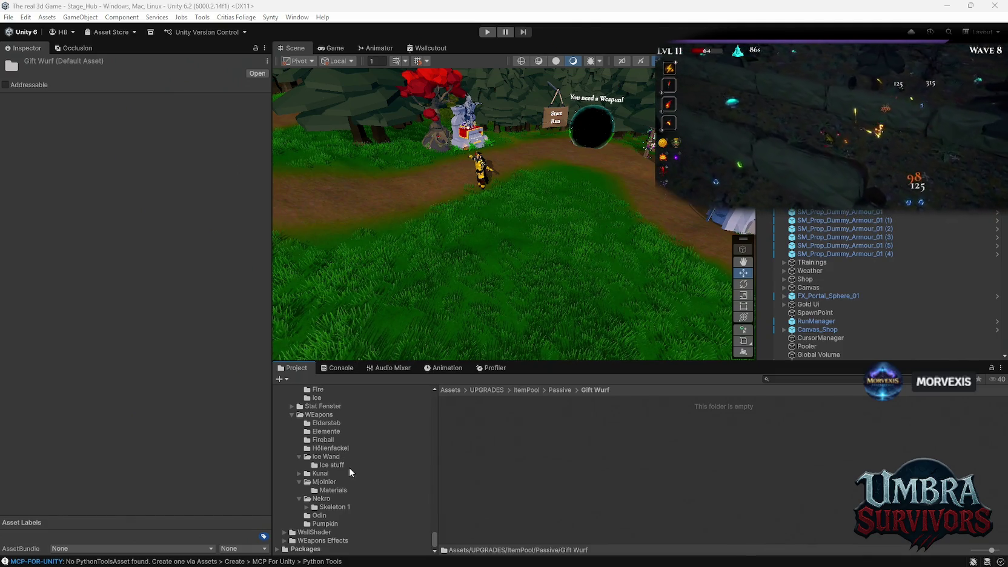
{"action": "left_click", "coordinate": [326, 432]}
{"action": "right_click", "coordinate": [550, 507]}
{"action": "mouse_move", "coordinate": [608, 177]}
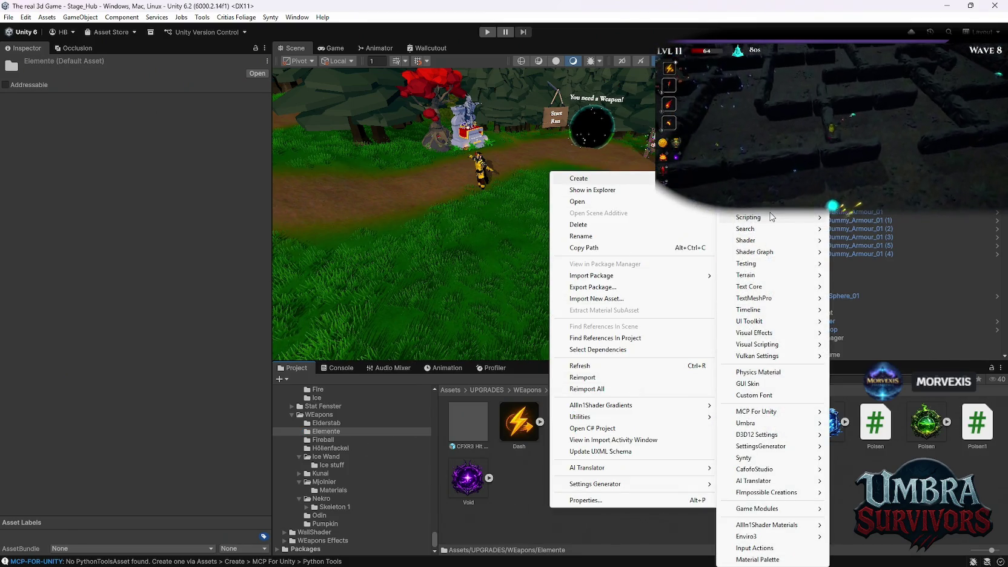
{"action": "mouse_move", "coordinate": [787, 217]}
{"action": "left_click", "coordinate": [871, 239]}
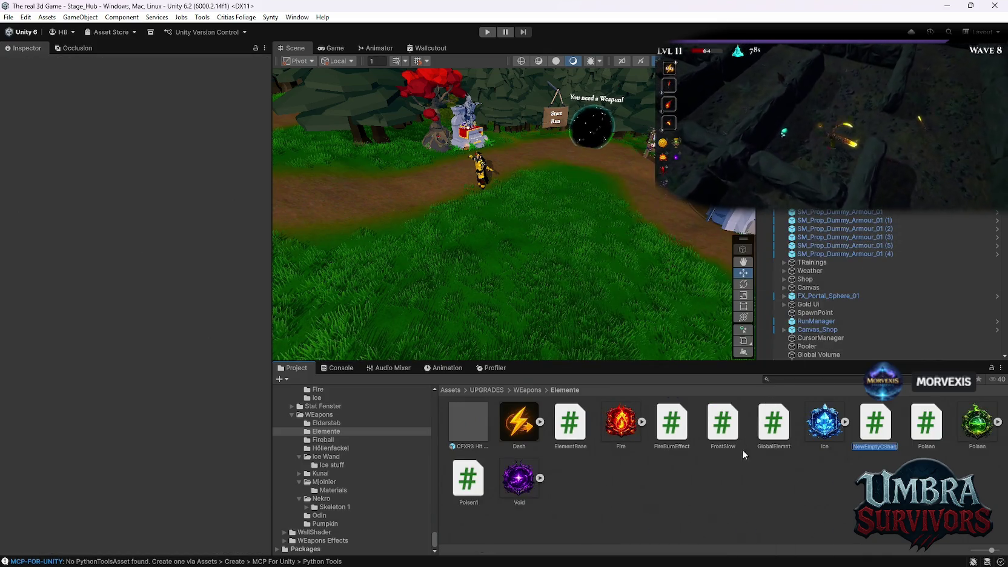
{"action": "type", "text": "Share Helper"}
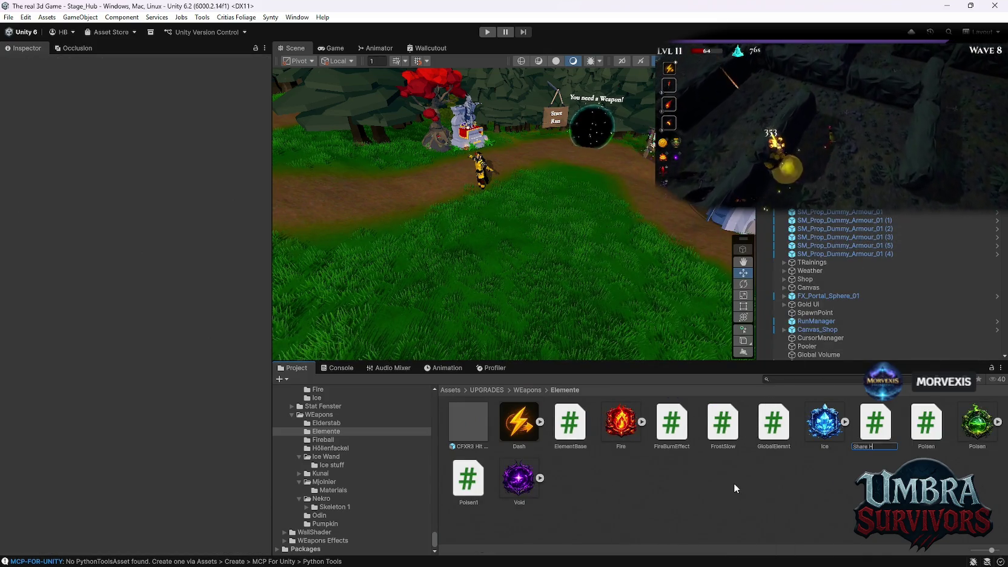
{"action": "key", "text": "Return"}
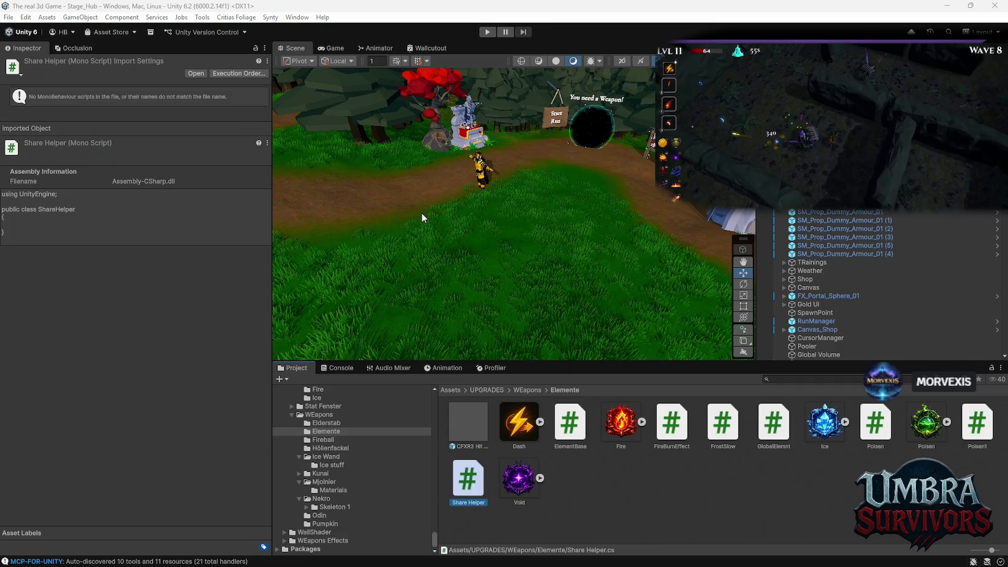
{"action": "left_click", "coordinate": [8, 17]}
{"action": "mouse_move", "coordinate": [91, 53]}
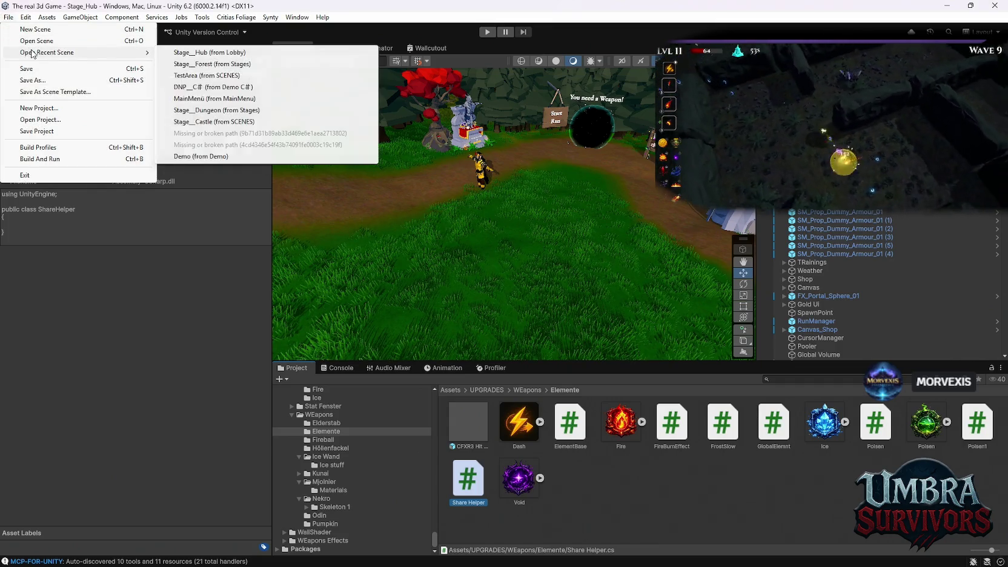
{"action": "left_click", "coordinate": [220, 65]}
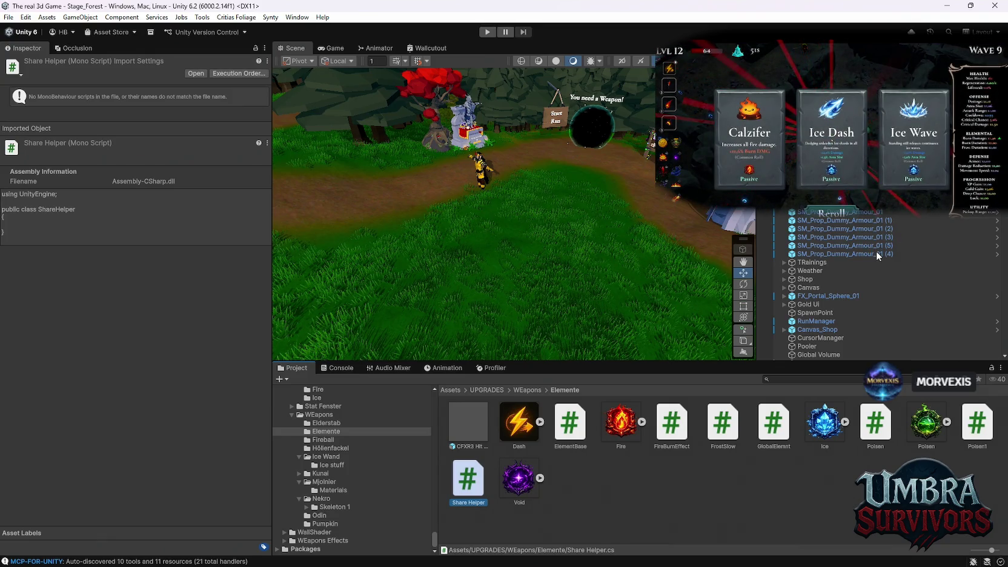
{"action": "scroll", "coordinate": [876, 250], "scroll_direction": "down", "scroll_amount": 1}
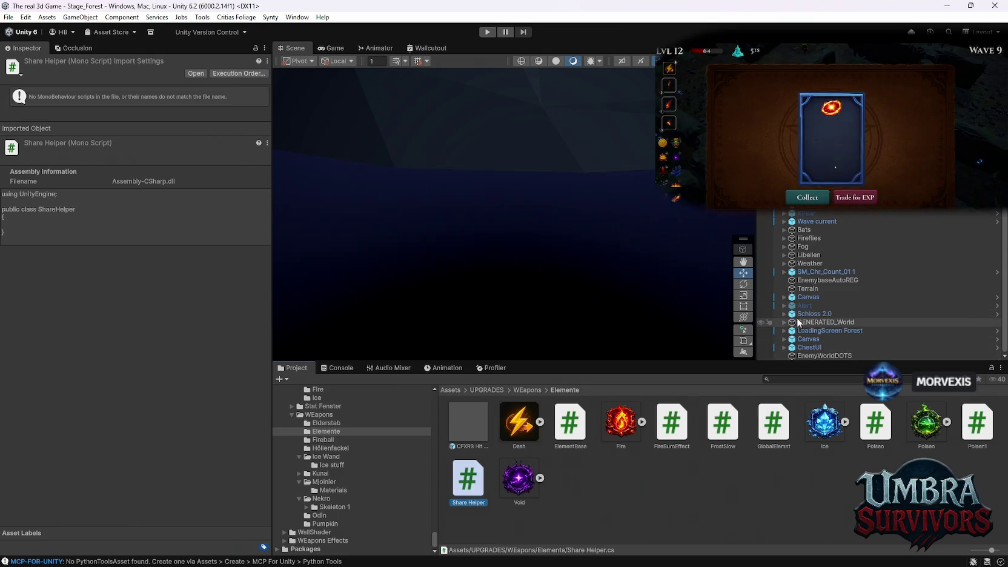
{"action": "left_click", "coordinate": [812, 356]}
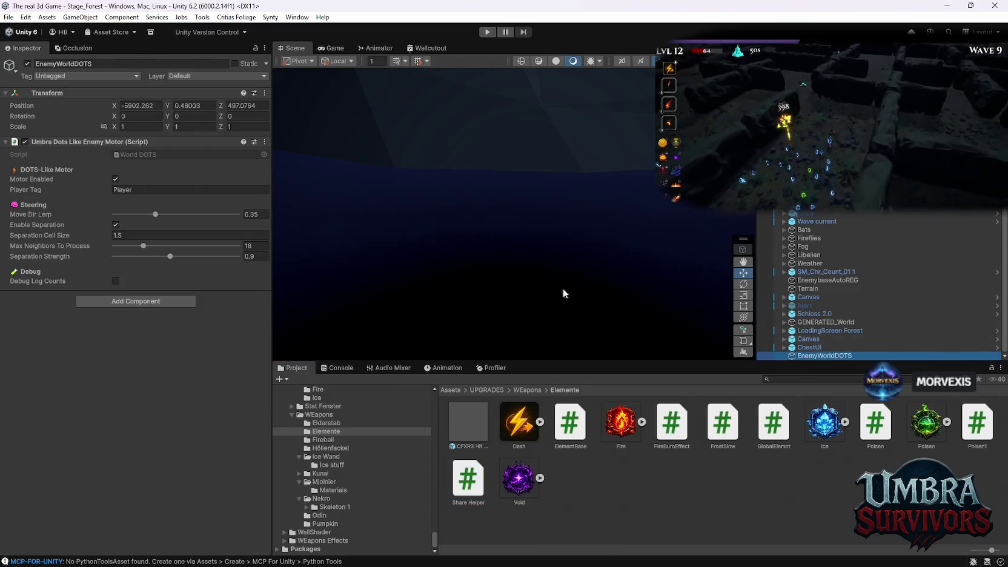
{"action": "left_click", "coordinate": [8, 17]}
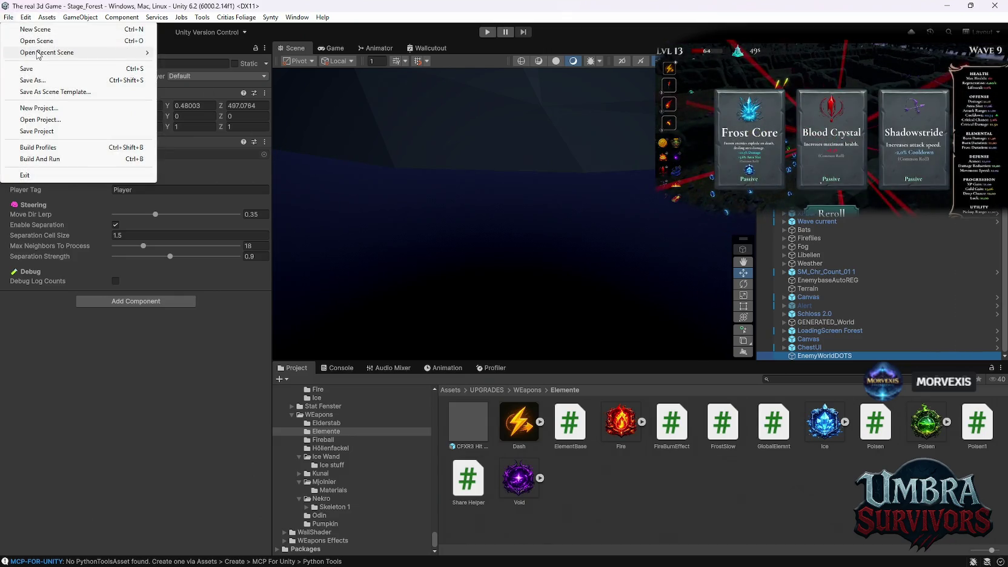
{"action": "mouse_move", "coordinate": [63, 58]}
{"action": "key", "text": "Escape"}
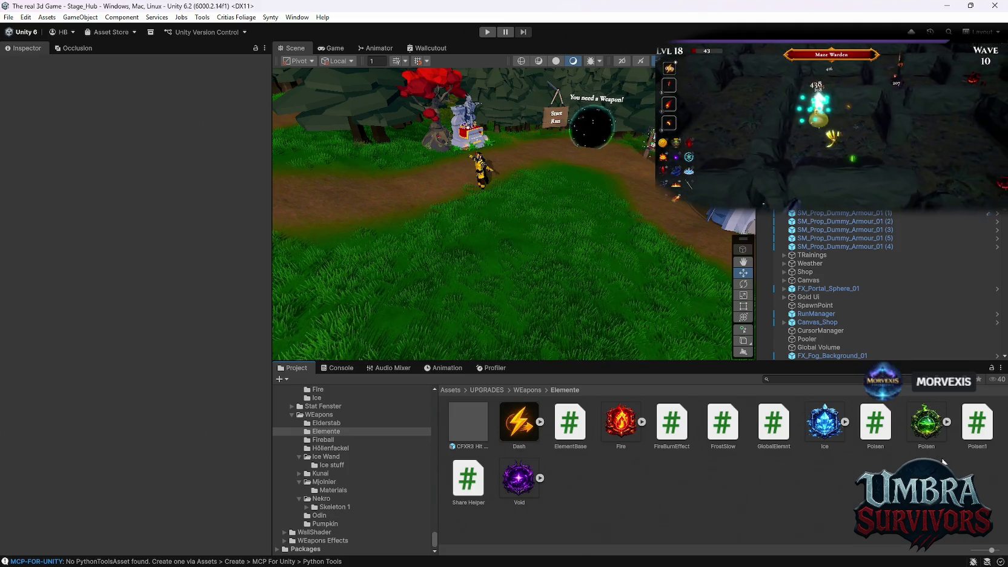
Move the Gift Wurf folder out of Passive so it sits directly under ItemPool
{"action": "scroll", "coordinate": [349, 492], "scroll_direction": "up", "scroll_amount": 8}
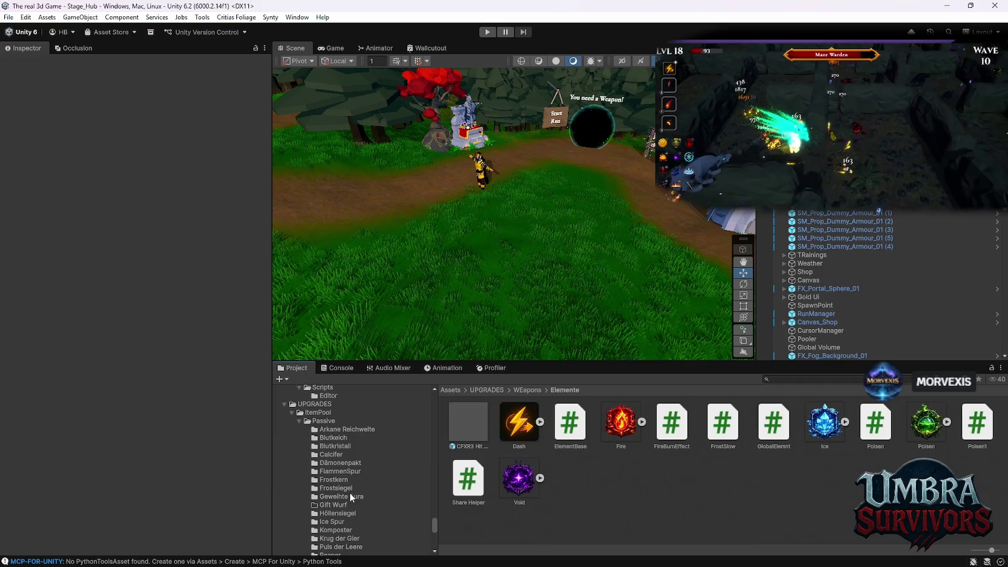
{"action": "left_click", "coordinate": [339, 505]}
{"action": "scroll", "coordinate": [338, 500], "scroll_direction": "down", "scroll_amount": 4}
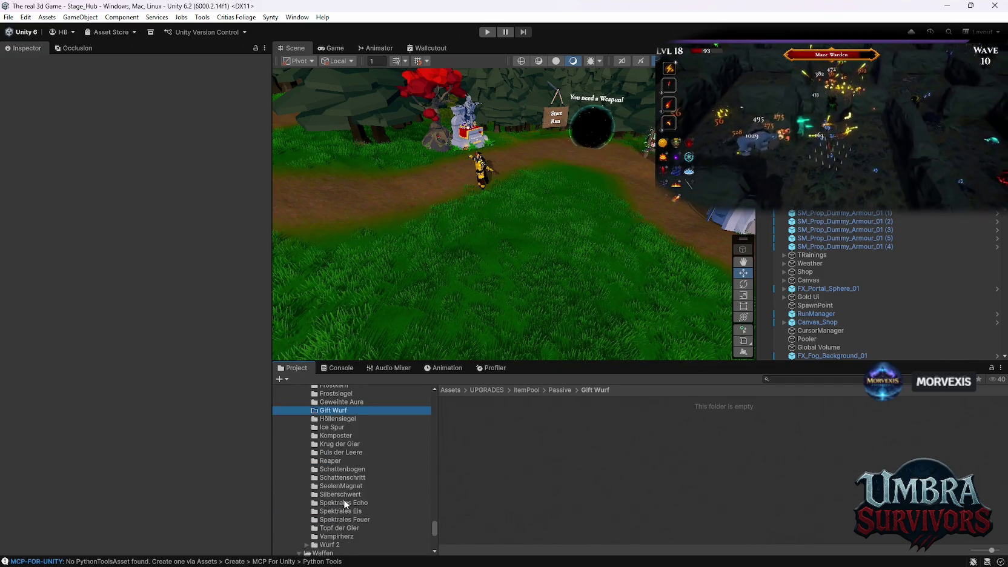
{"action": "scroll", "coordinate": [334, 485], "scroll_direction": "up", "scroll_amount": 4}
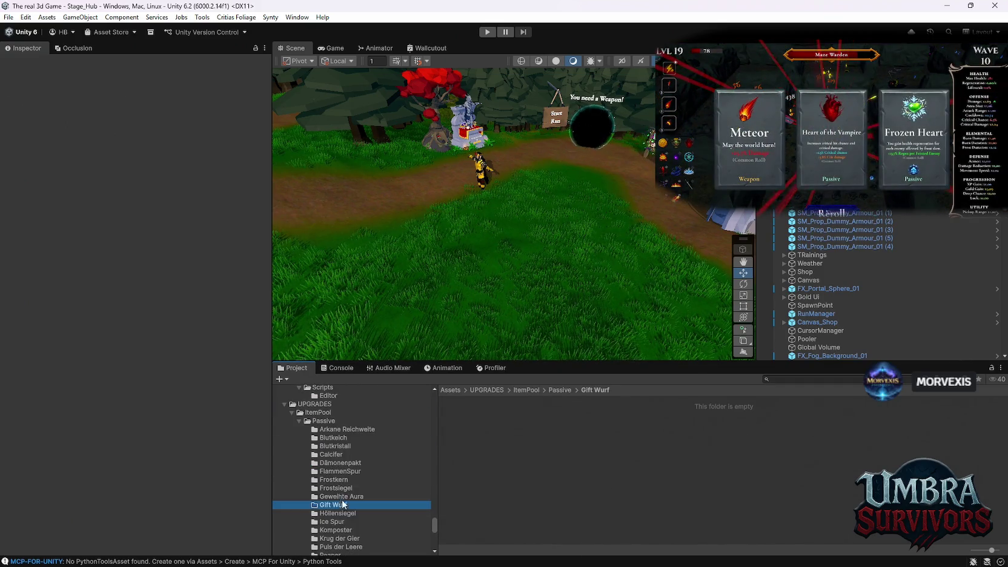
{"action": "left_click_drag", "start_coordinate": [333, 504], "coordinate": [321, 413]}
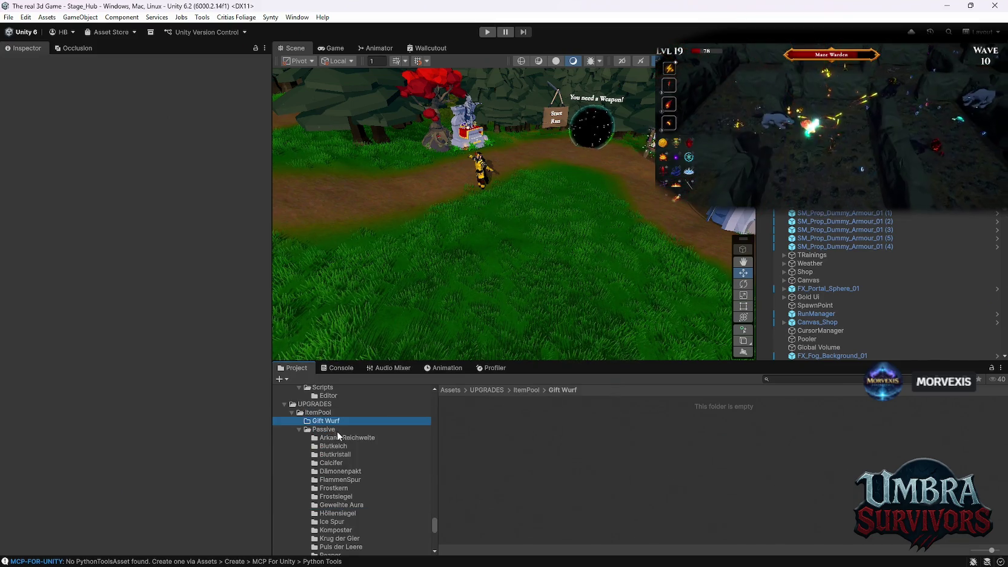
Create a folder named 'Toxic Catalyst' inside Gift Wurf and open it
{"action": "right_click", "coordinate": [514, 463]}
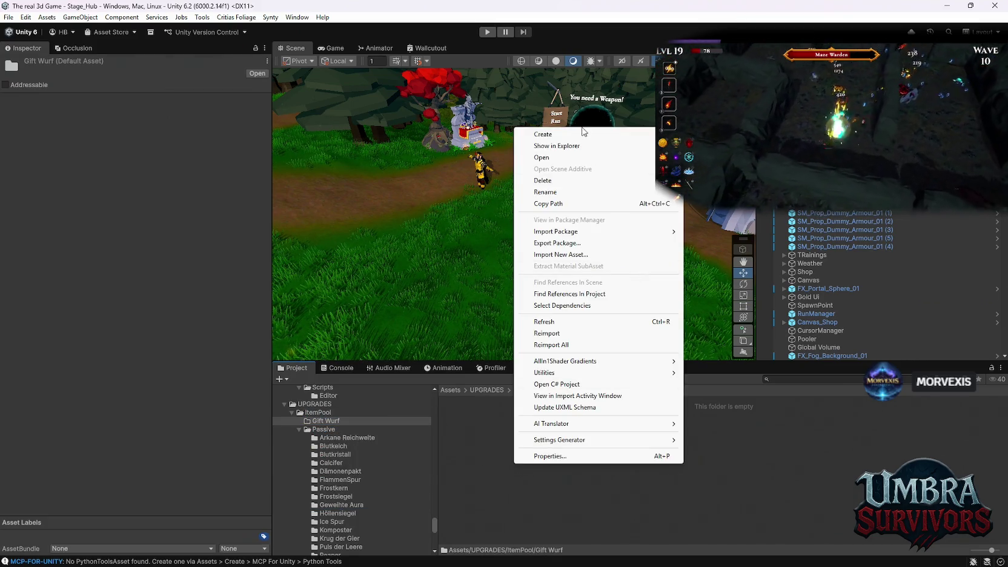
{"action": "mouse_move", "coordinate": [574, 135]}
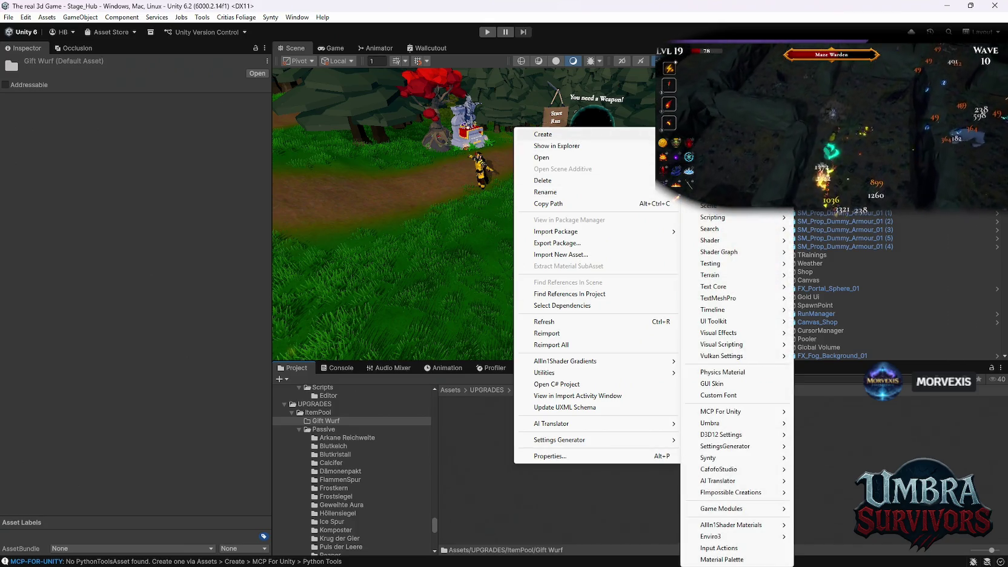
{"action": "left_click", "coordinate": [710, 134]}
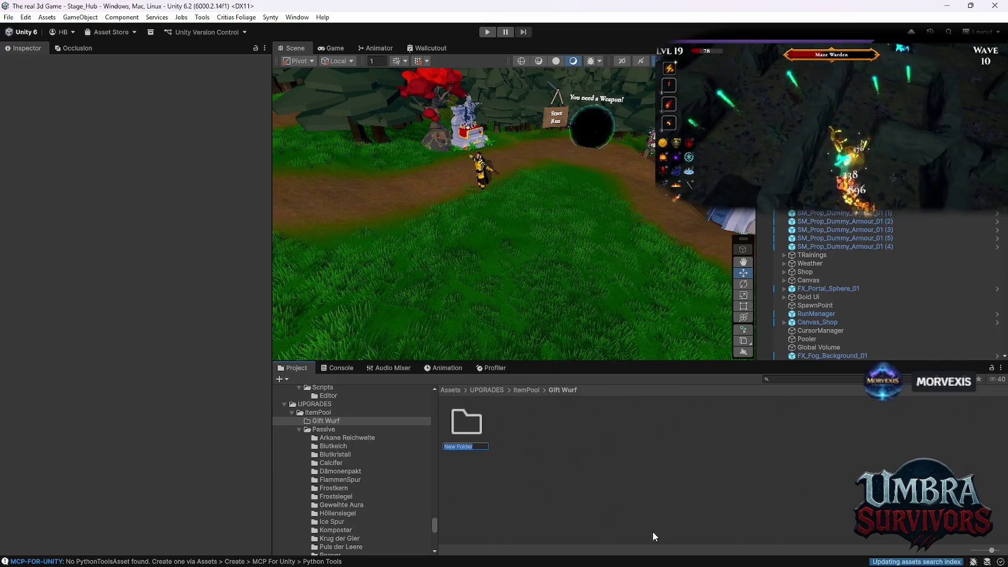
{"action": "type", "text": "Toxic"}
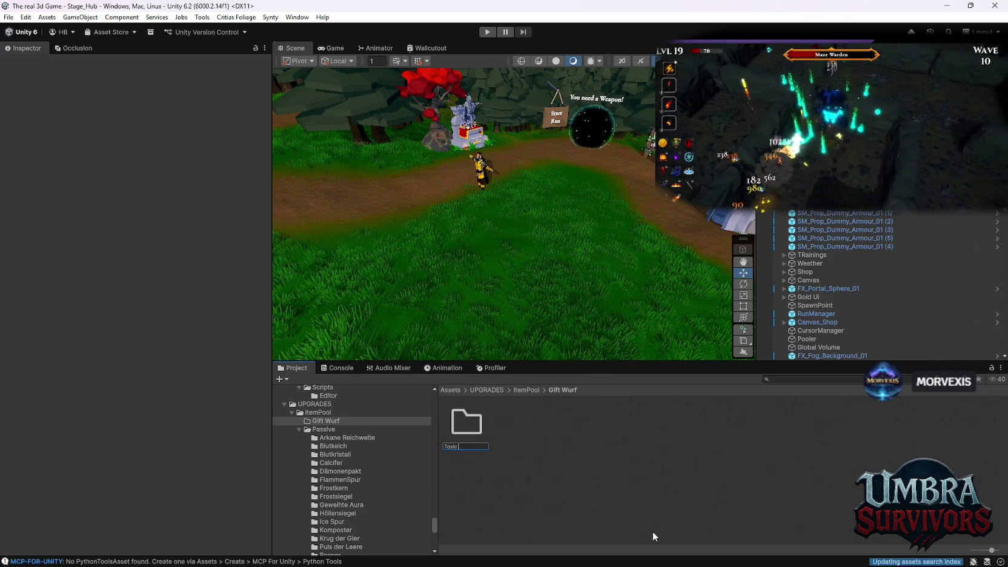
{"action": "type", "text": " Cataly"}
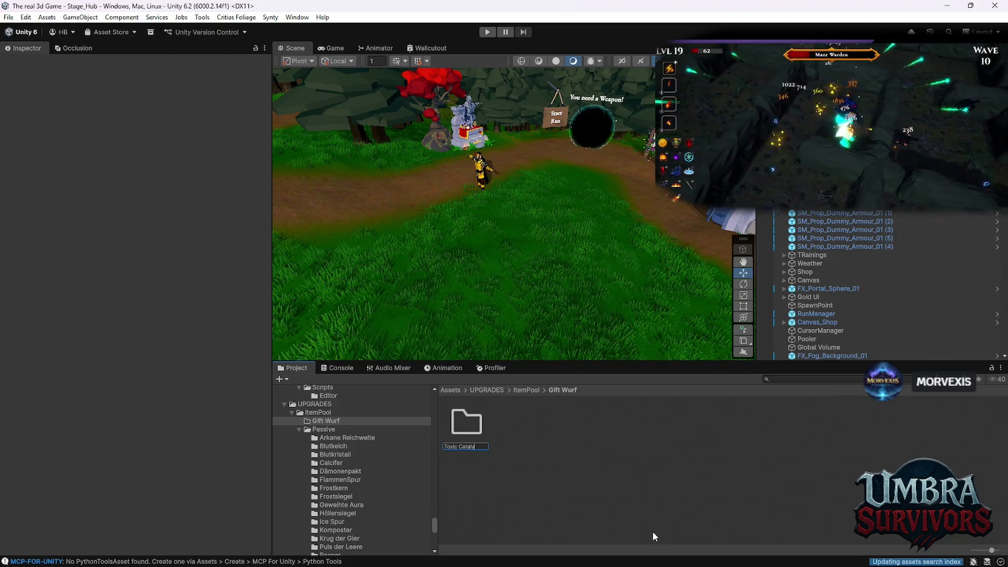
{"action": "type", "text": "st"}
{"action": "key", "text": "Return"}
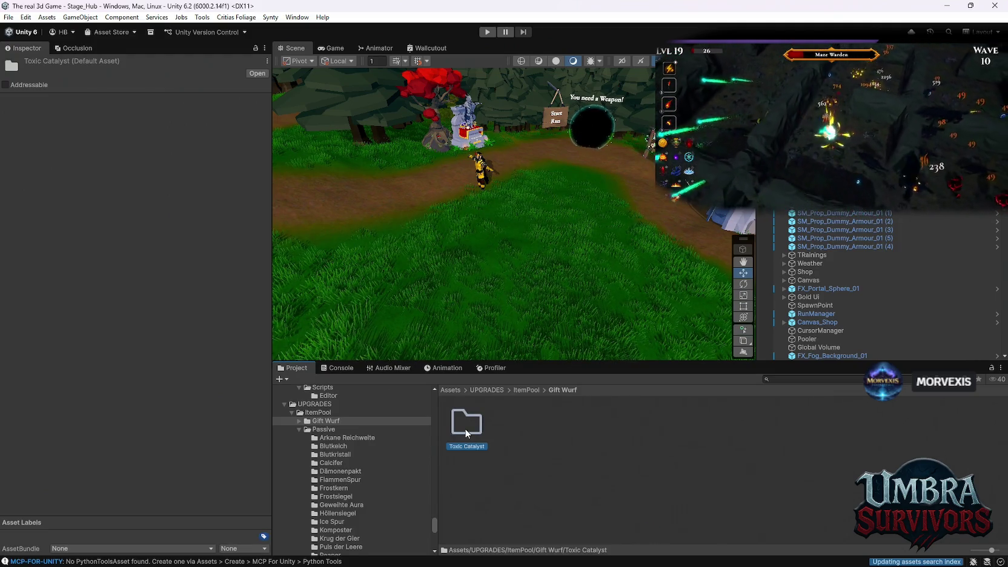
{"action": "double_click", "coordinate": [465, 429]}
{"action": "right_click", "coordinate": [525, 475]}
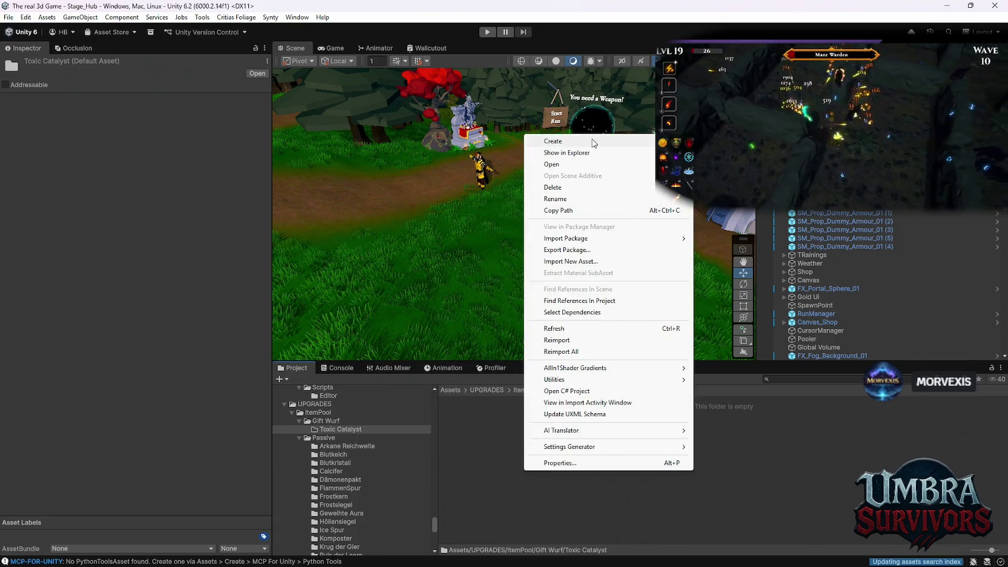
Add an empty C# script named 'Toxic Catalyst' to the Toxic Catalyst folder
{"action": "mouse_move", "coordinate": [553, 140]}
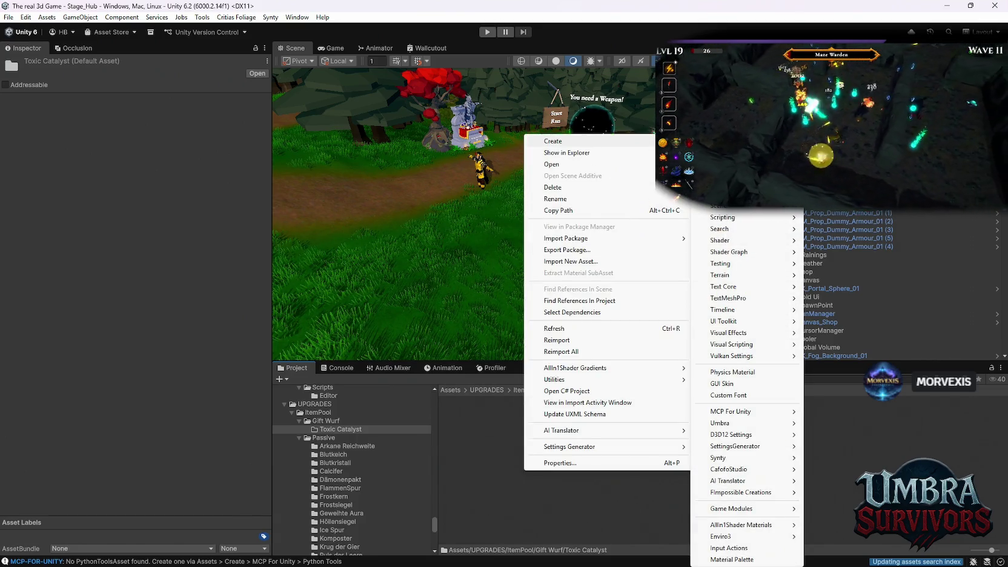
{"action": "mouse_move", "coordinate": [758, 217]}
{"action": "left_click", "coordinate": [847, 241]}
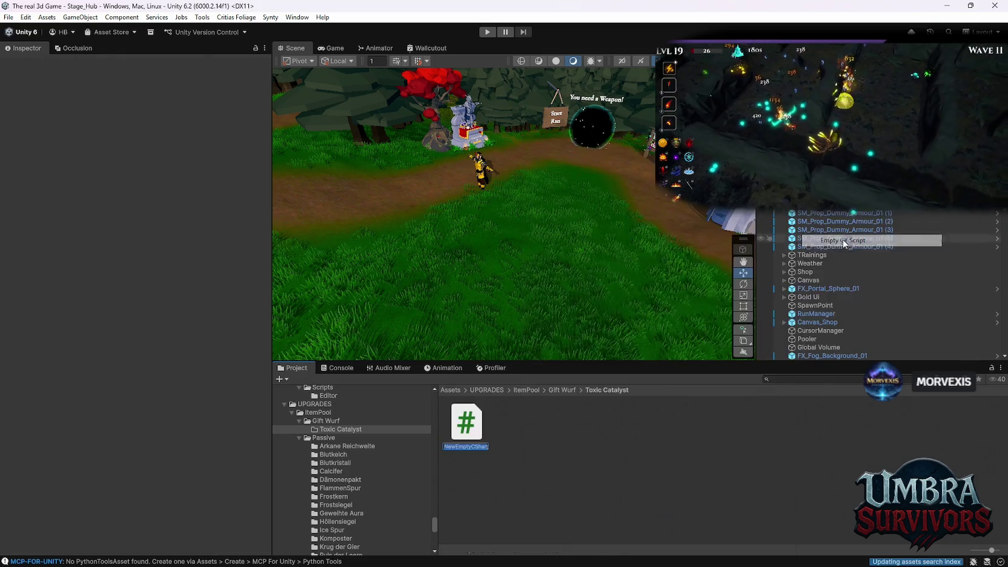
{"action": "type", "text": "Toxic Cat"}
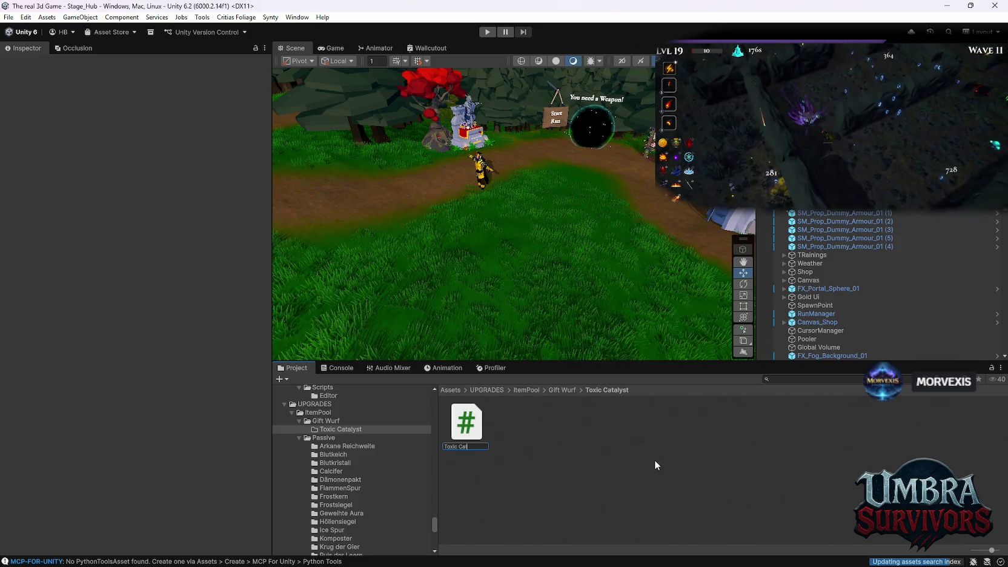
{"action": "type", "text": "alyst"}
{"action": "key", "text": "Return"}
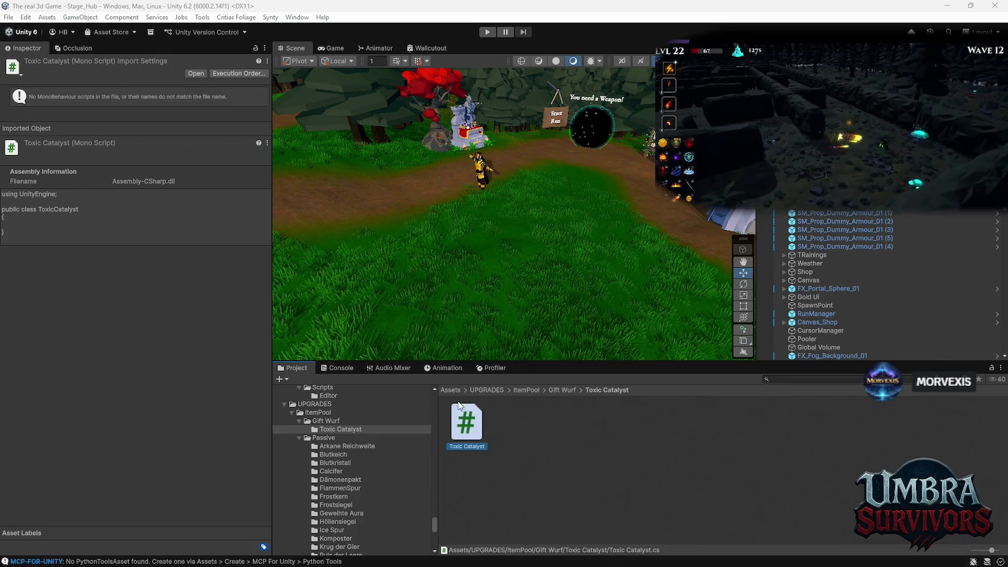
{"action": "right_click", "coordinate": [572, 455]}
Create an UpgradeDatabase asset from Create > Umbra > Upgrade Database, then delete it again
{"action": "mouse_move", "coordinate": [637, 127]}
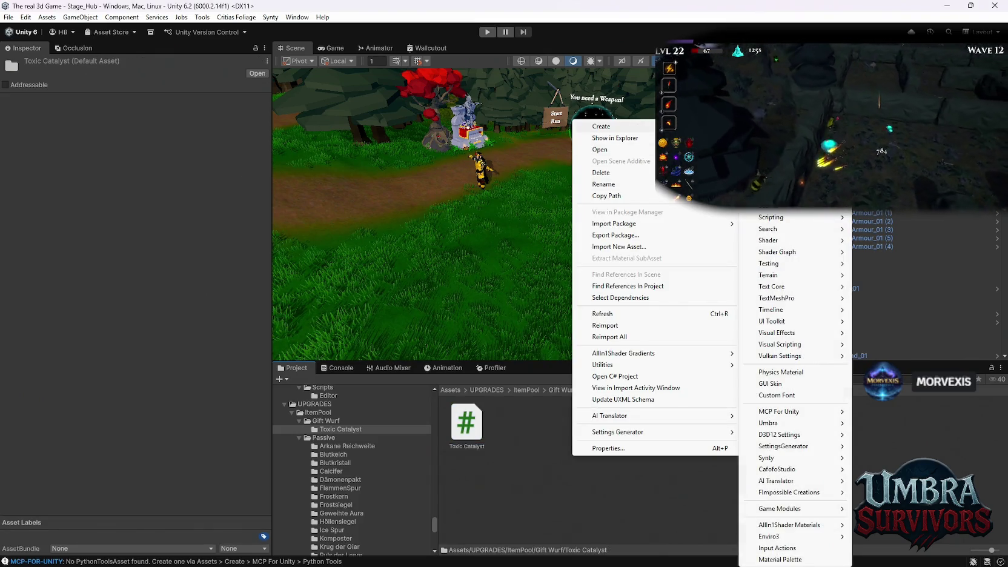
{"action": "mouse_move", "coordinate": [796, 226]}
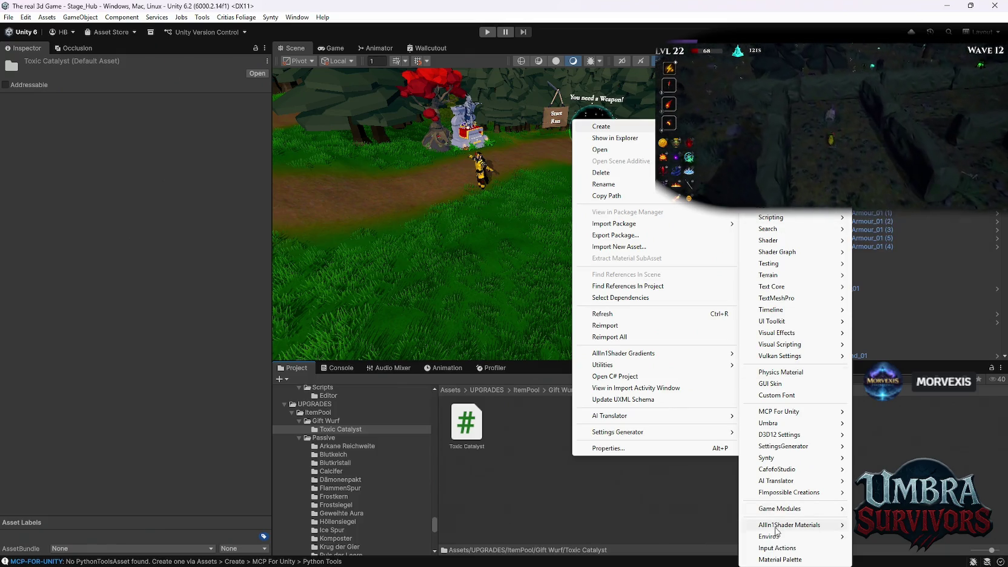
{"action": "mouse_move", "coordinate": [789, 427]}
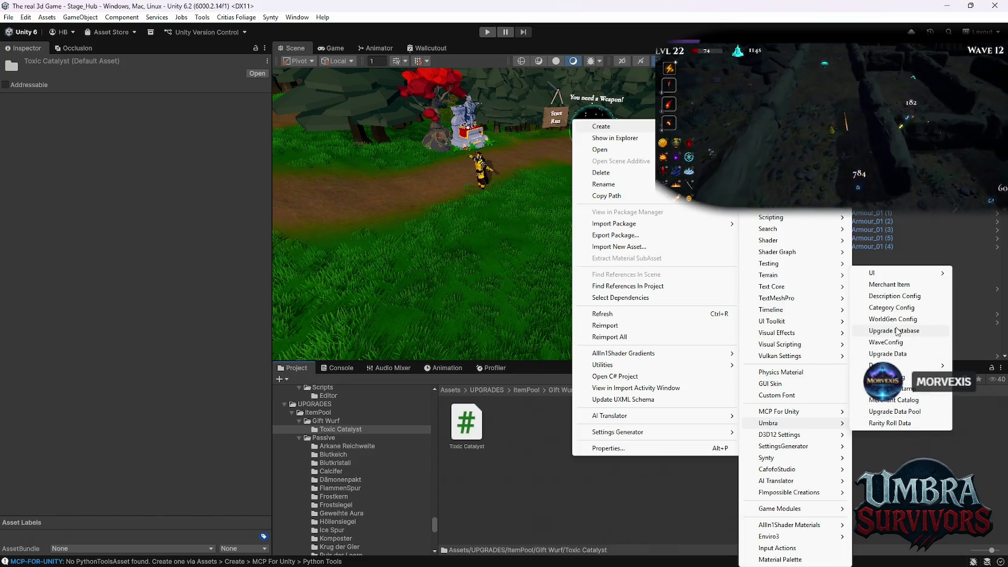
{"action": "left_click", "coordinate": [913, 337]}
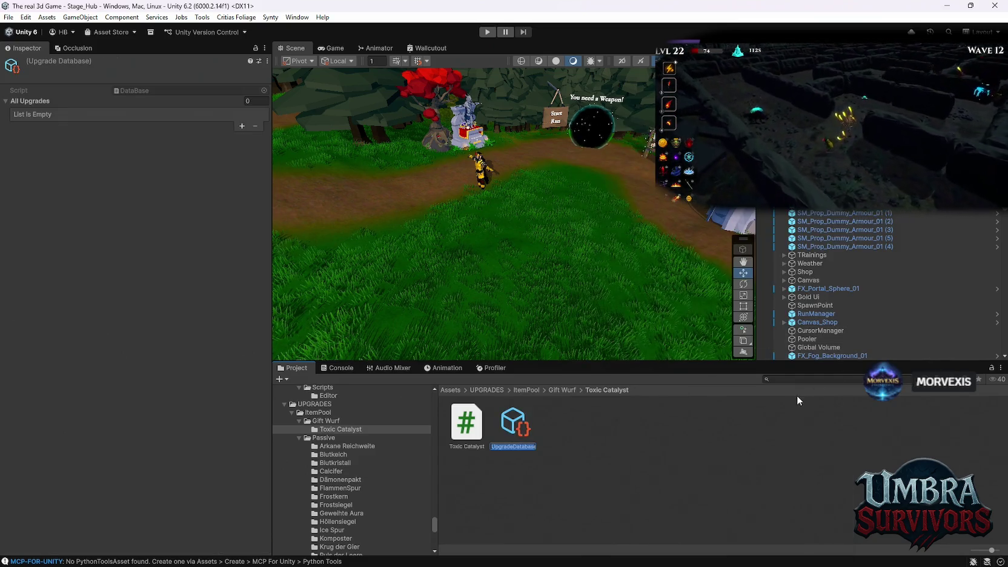
{"action": "key", "text": "Return"}
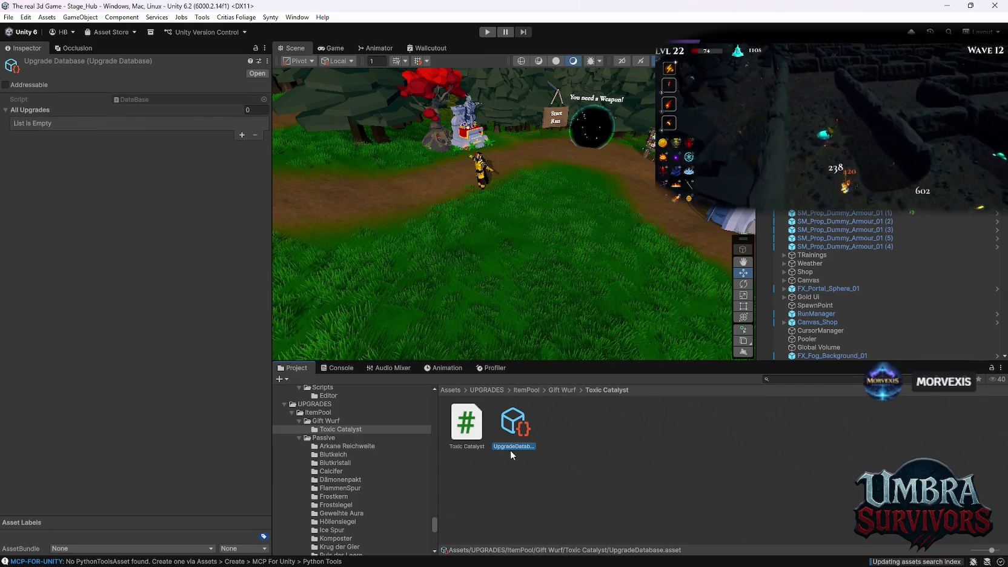
{"action": "key", "text": "Delete"}
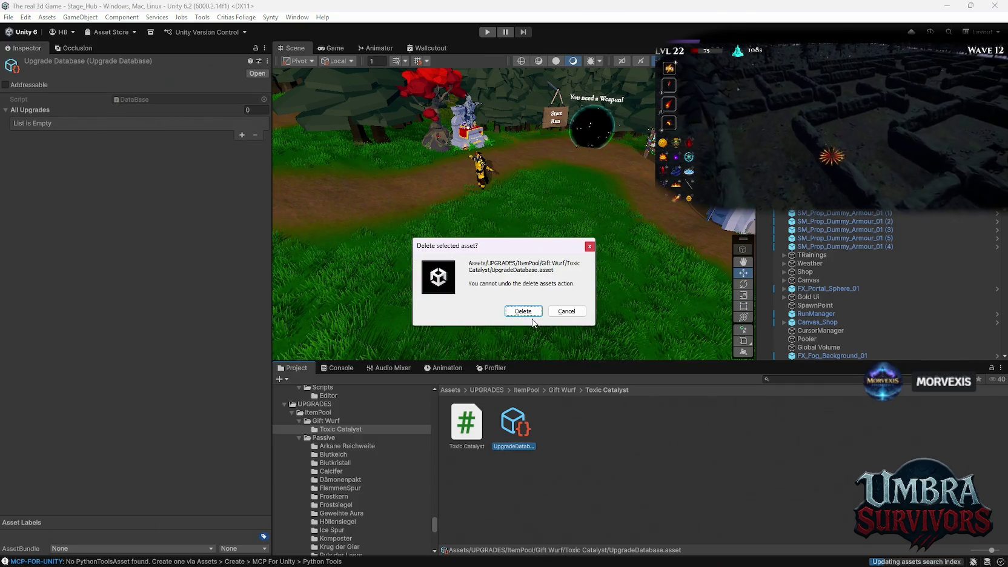
{"action": "left_click", "coordinate": [524, 312]}
{"action": "right_click", "coordinate": [534, 424]}
{"action": "mouse_move", "coordinate": [580, 98]}
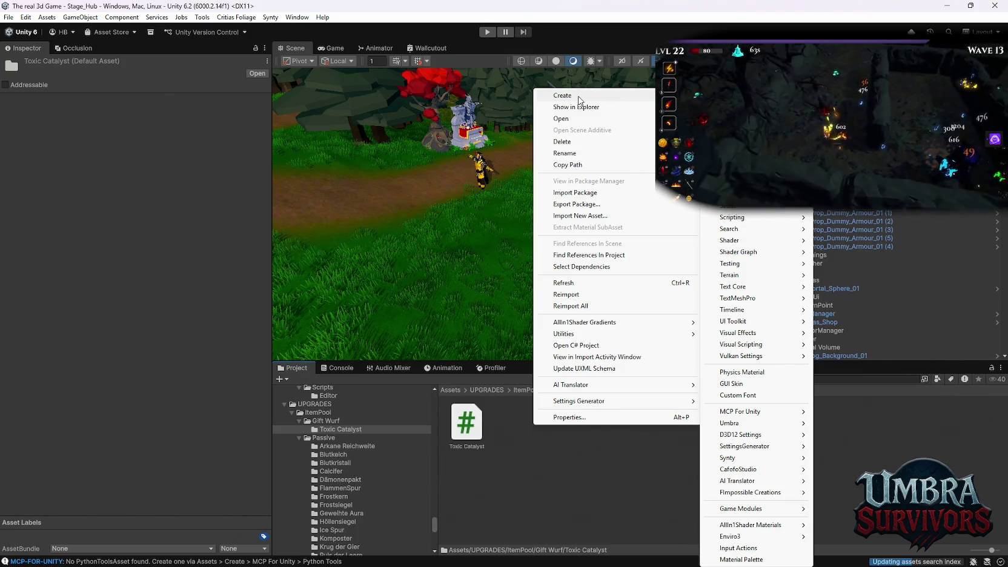
Add an Umbra Upgrade Data asset with the default name UpgradeData to Toxic Catalyst
{"action": "mouse_move", "coordinate": [600, 99]}
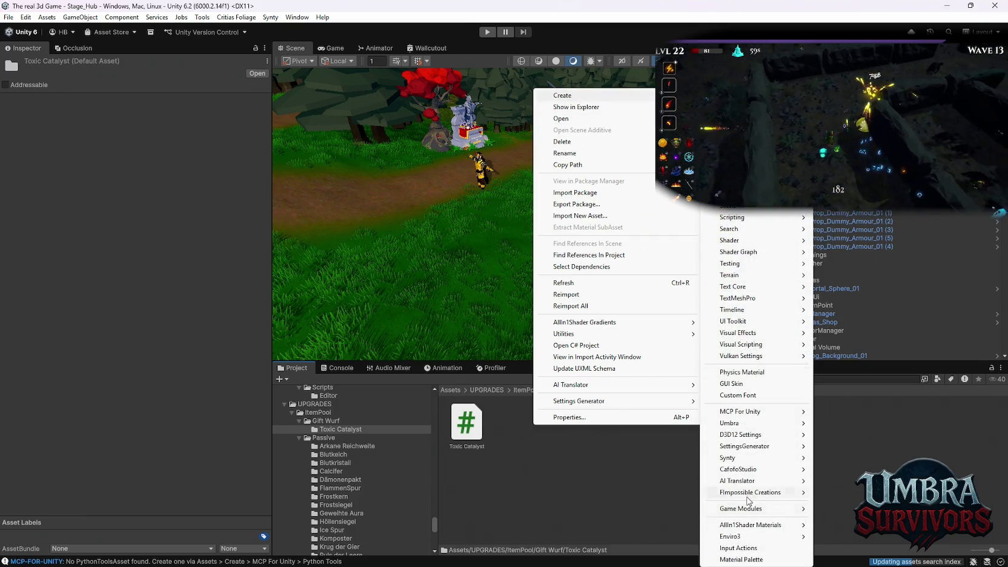
{"action": "mouse_move", "coordinate": [744, 423]}
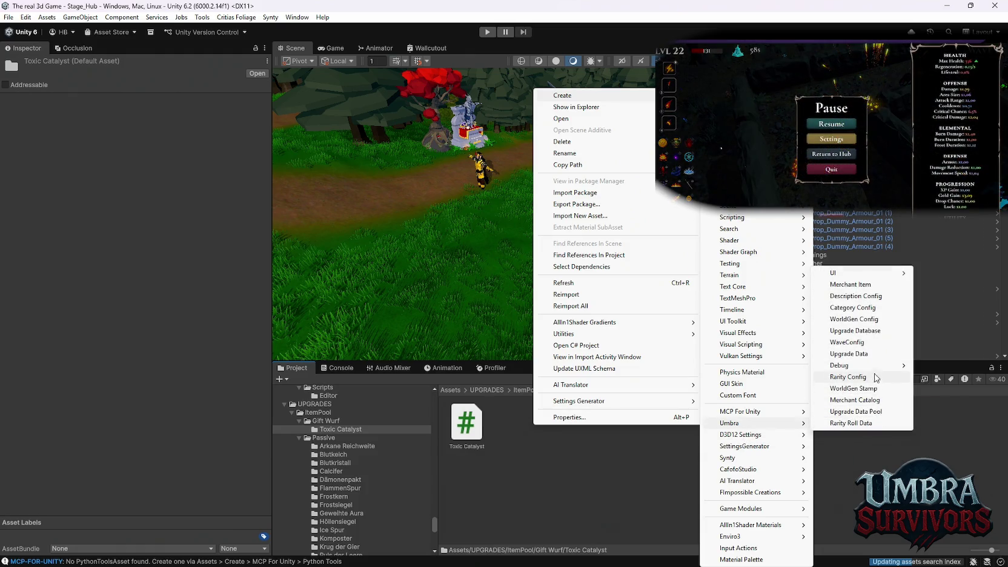
{"action": "left_click", "coordinate": [870, 355]}
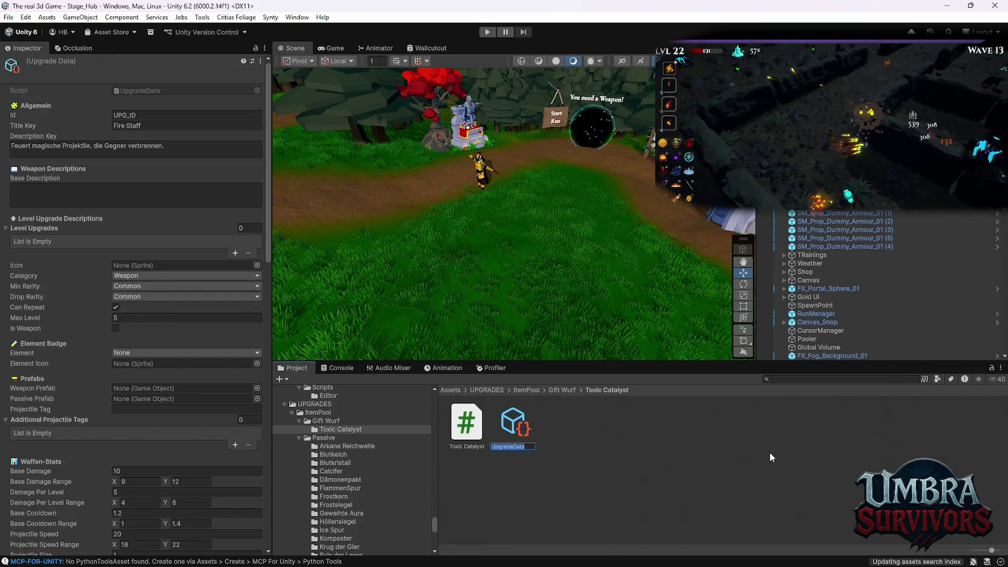
{"action": "key", "text": "Return"}
{"action": "scroll", "coordinate": [841, 301], "scroll_direction": "down", "scroll_amount": 5}
{"action": "scroll", "coordinate": [841, 302], "scroll_direction": "down", "scroll_amount": 3}
Create an empty GameObject (2) in the Hierarchy and drag it into Toxic Catalyst as a prefab
{"action": "right_click", "coordinate": [759, 322]}
{"action": "left_click", "coordinate": [794, 122]}
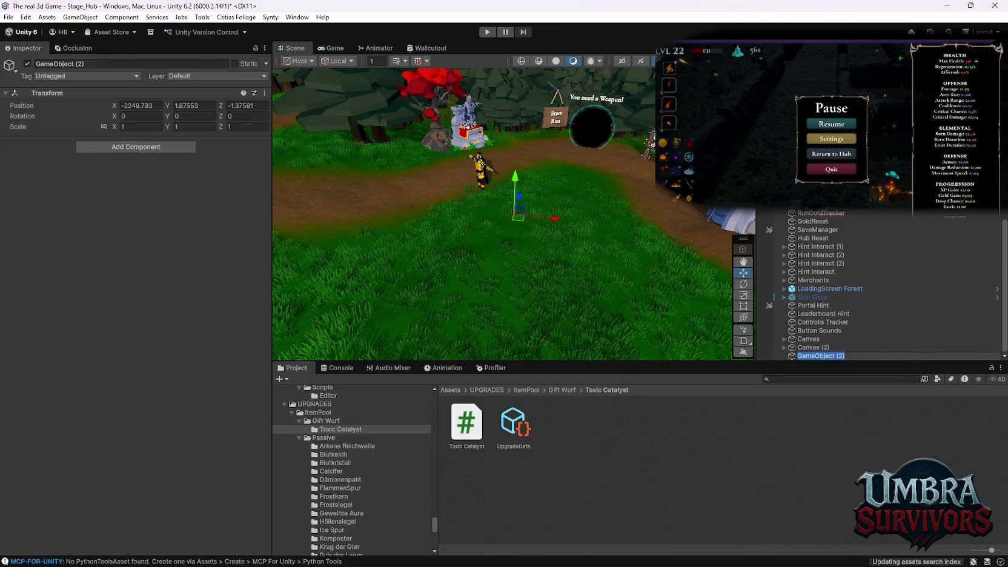
{"action": "mouse_move", "coordinate": [813, 357]}
{"action": "left_mouse_down"}
{"action": "mouse_move", "coordinate": [602, 440]}
{"action": "mouse_move", "coordinate": [615, 447]}
{"action": "left_mouse_up"}
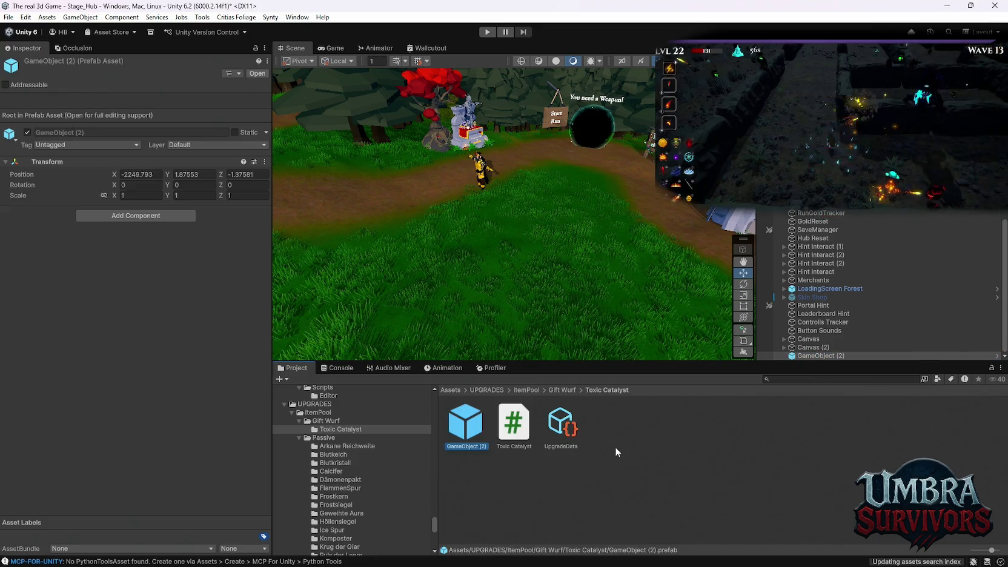
{"action": "left_click", "coordinate": [327, 420]}
{"action": "left_click", "coordinate": [331, 430]}
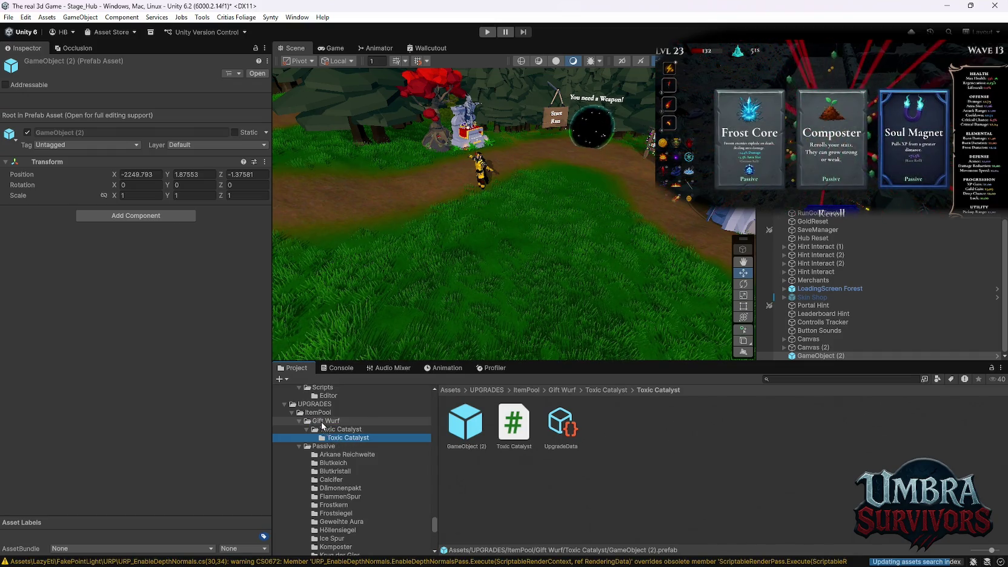
Duplicate the Toxic Catalyst folder and move the renamed copies up into Gift Wurf
{"action": "left_click", "coordinate": [524, 311]}
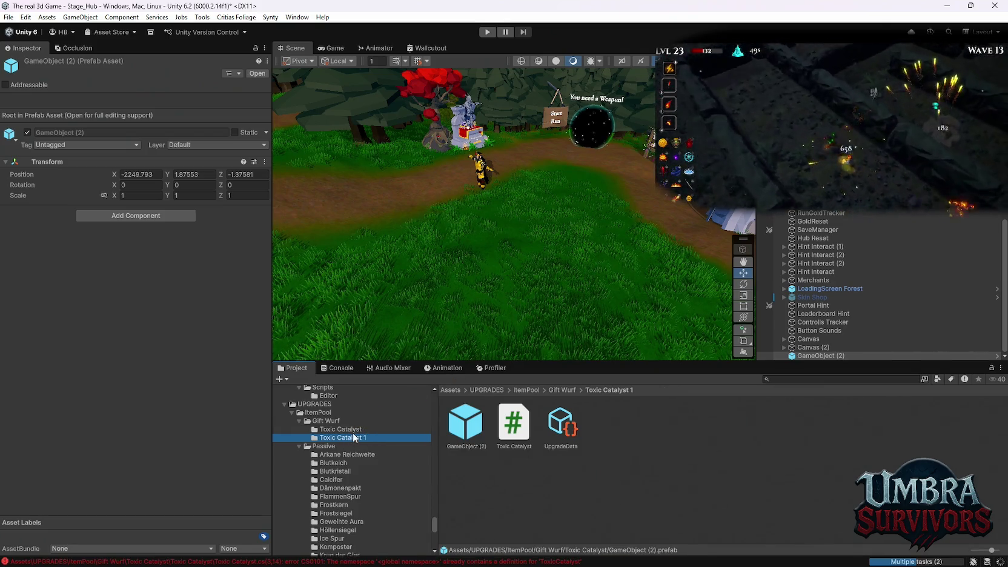
{"action": "left_click", "coordinate": [343, 430], "text": "shift"}
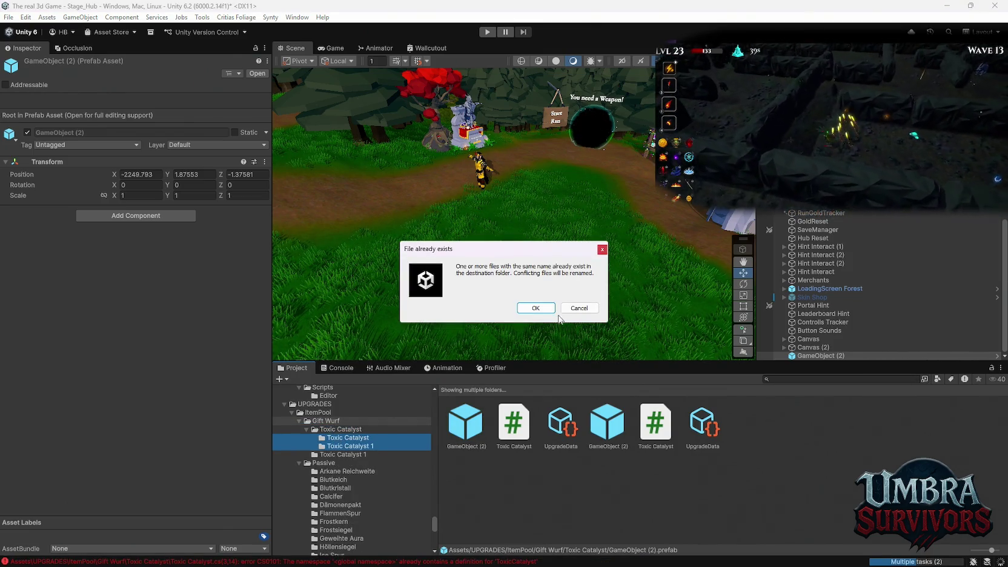
{"action": "left_click", "coordinate": [537, 313]}
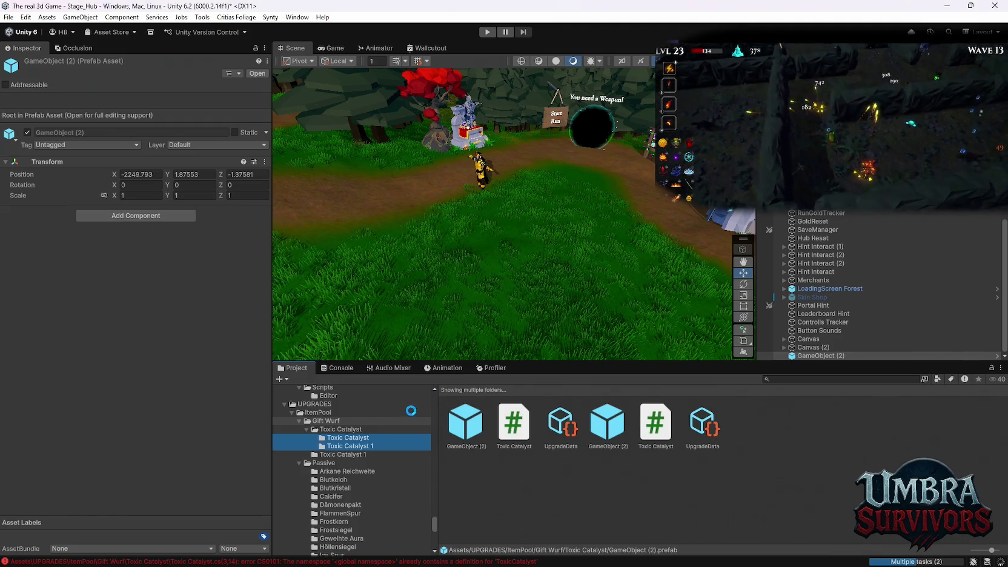
{"action": "left_click_drag", "start_coordinate": [411, 414], "coordinate": [402, 419]}
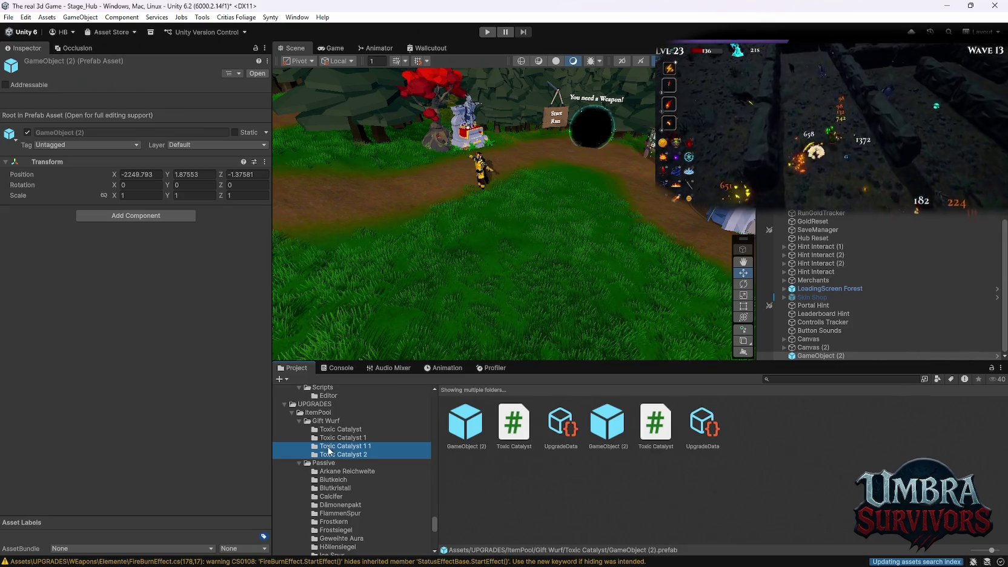
Copy the Toxic Catalyst 1 1 and Toxic Catalyst 2 folders, accepting the auto-renamed copies
{"action": "left_click", "coordinate": [332, 449]}
{"action": "left_click", "coordinate": [331, 456], "text": "ctrl"}
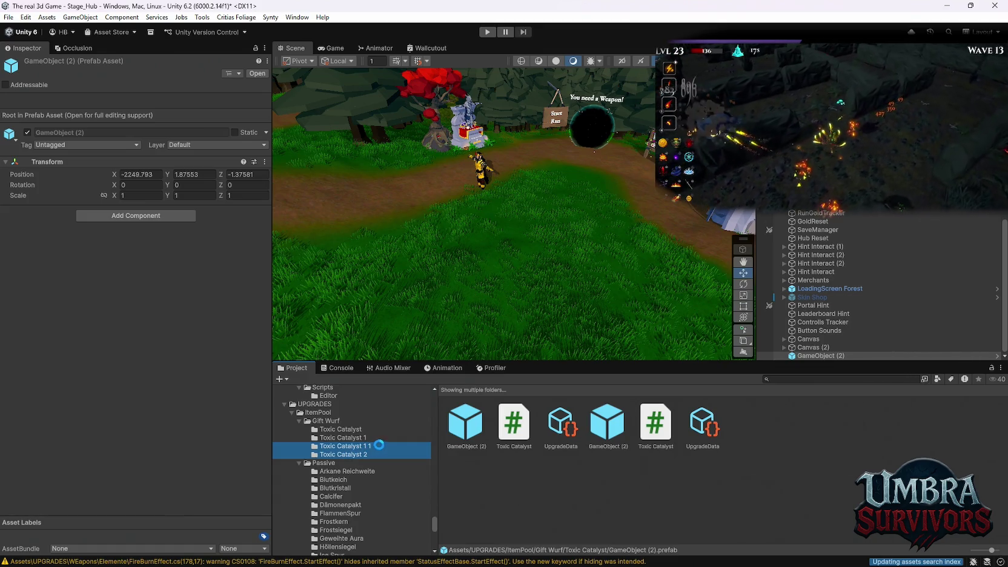
{"action": "left_click_drag", "start_coordinate": [381, 449], "coordinate": [330, 427]}
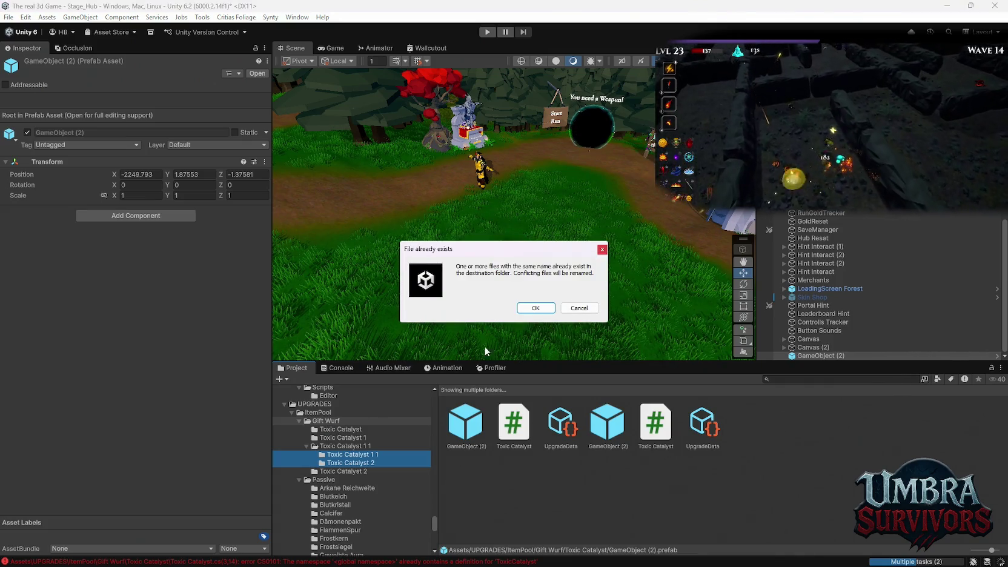
{"action": "left_click", "coordinate": [536, 309]}
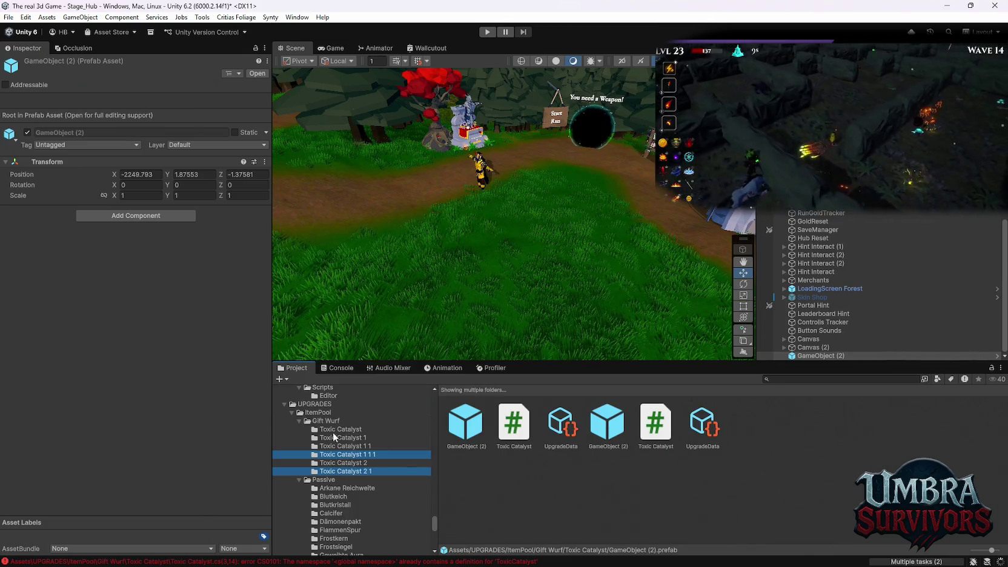
Duplicate Toxic Catalyst 2 1 into Gift Wurf, then inspect the original Toxic Catalyst script
{"action": "left_click", "coordinate": [331, 471]}
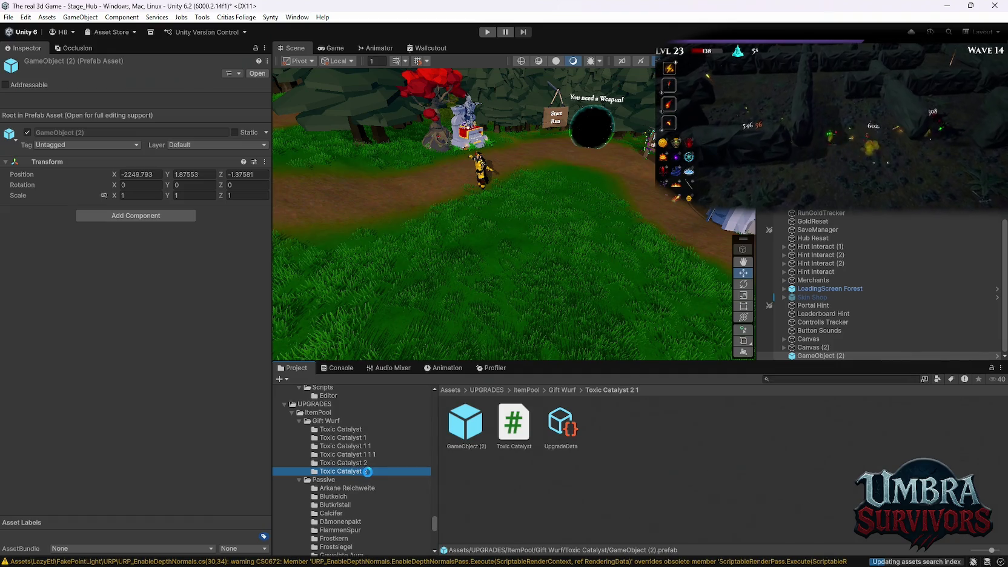
{"action": "key", "text": "ctrl+v"}
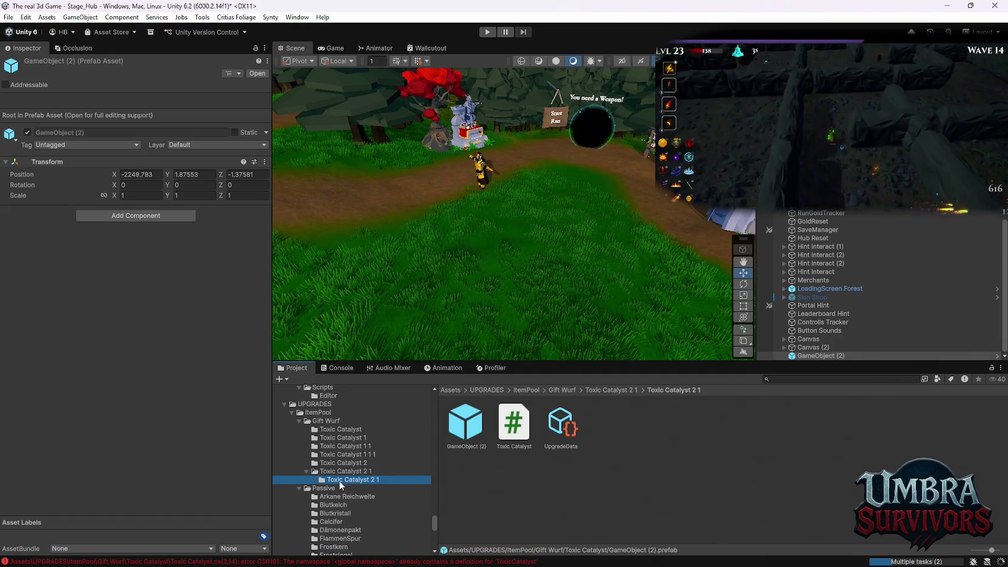
{"action": "left_click_drag", "start_coordinate": [321, 428], "coordinate": [331, 423]}
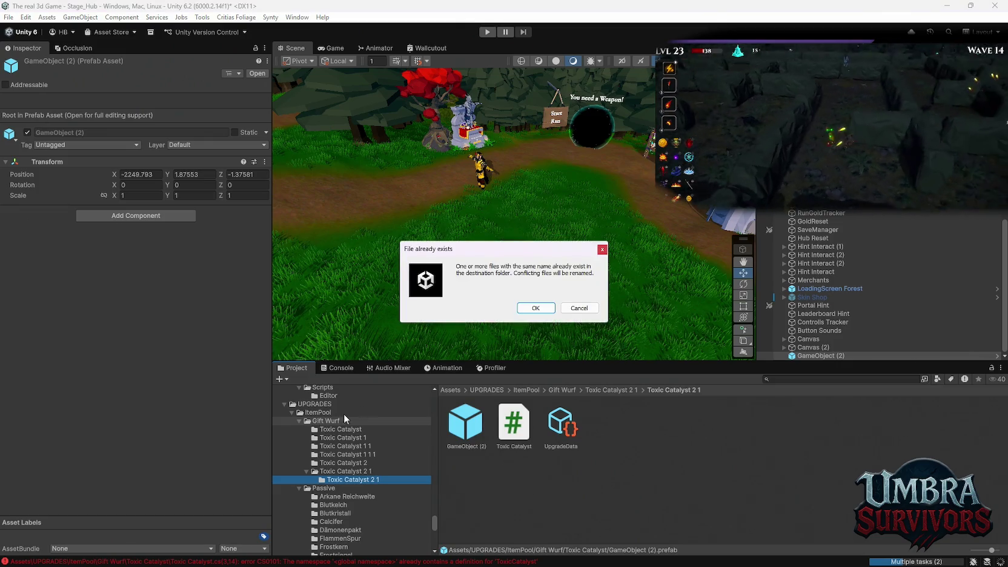
{"action": "left_click", "coordinate": [531, 312]}
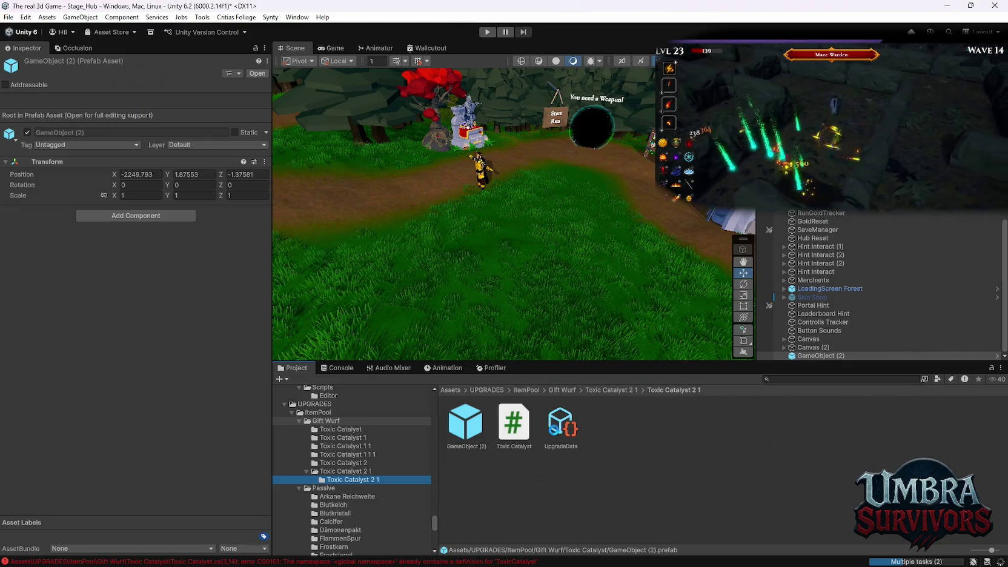
{"action": "left_click", "coordinate": [336, 428]}
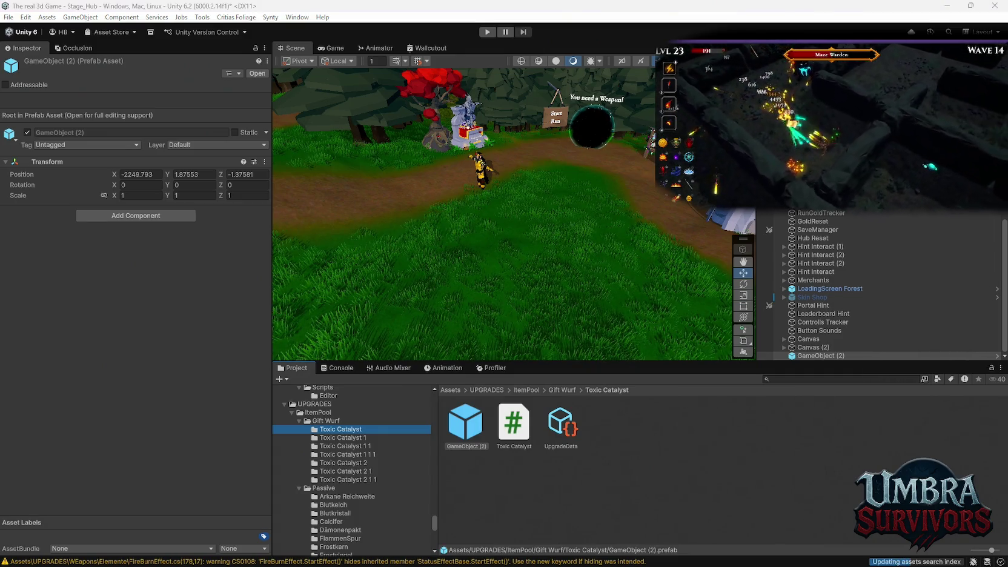
{"action": "left_click", "coordinate": [520, 424]}
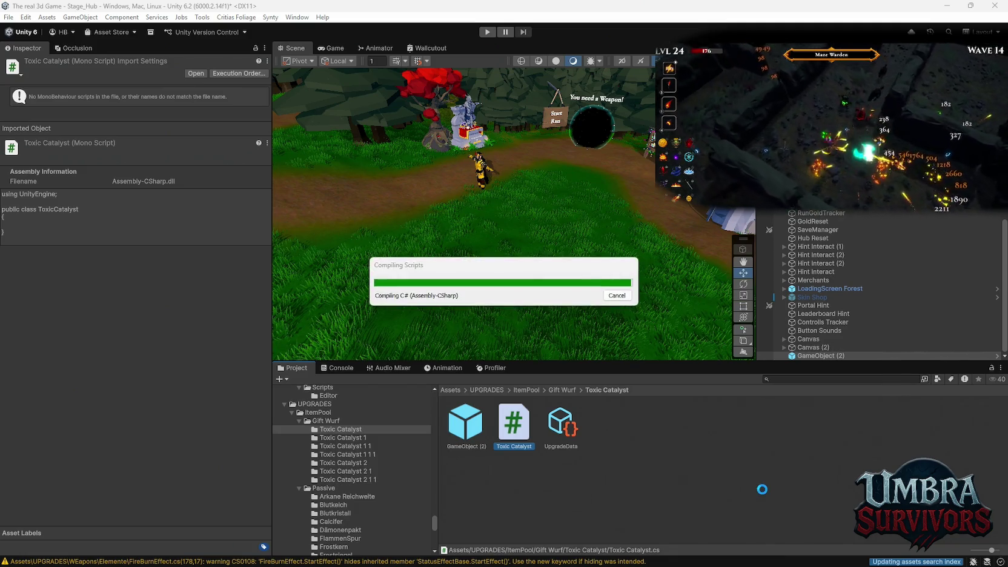
Show the Console with warnings hidden, listing only the CS0101 ToxicCatalyst duplicate-definition errors
{"action": "left_click", "coordinate": [327, 368]}
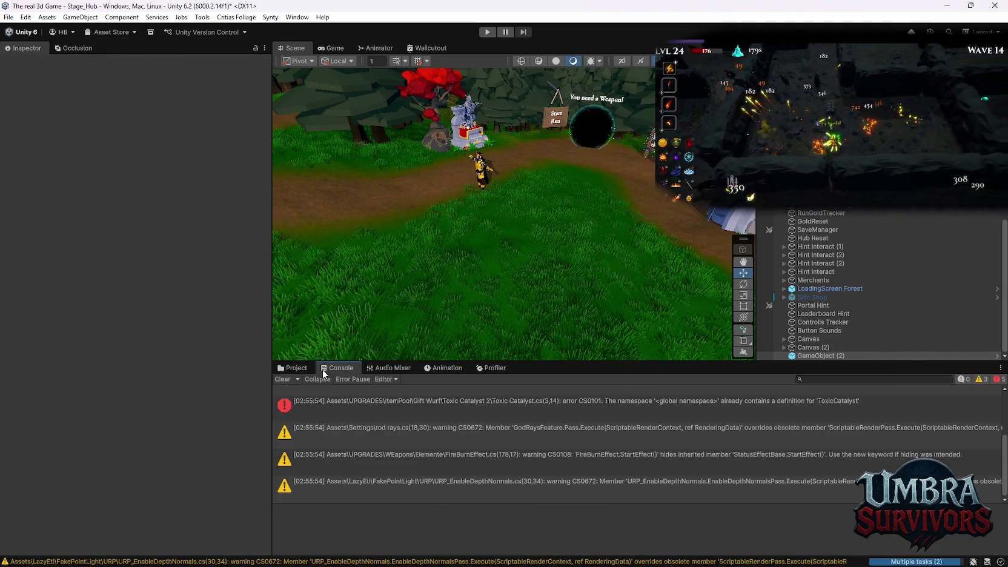
{"action": "left_click", "coordinate": [283, 378]}
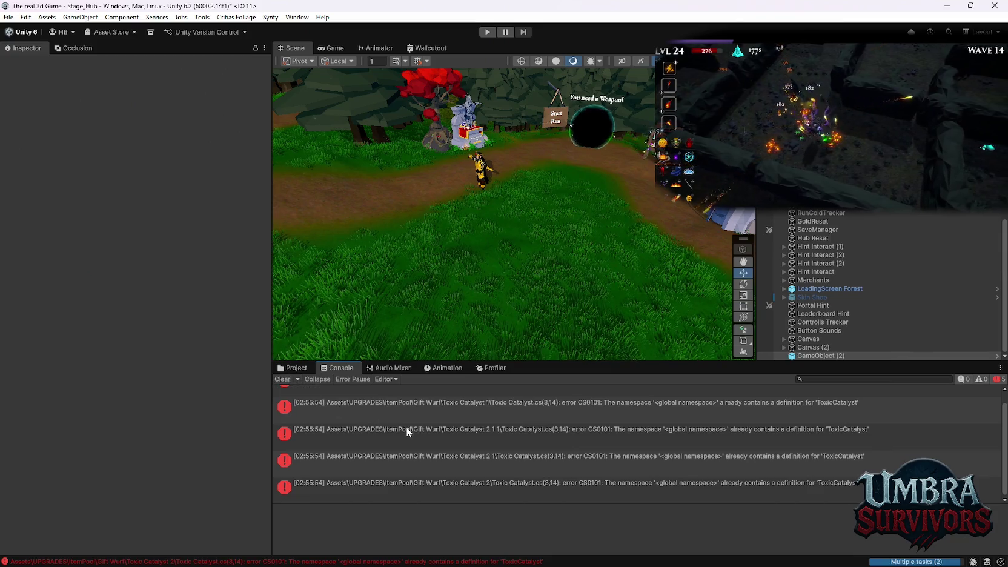
Back in the Project view, compare the scripts in Toxic Catalyst 1, Toxic Catalyst 1 1 and the original folder
{"action": "scroll", "coordinate": [406, 427], "scroll_direction": "up", "scroll_amount": 1}
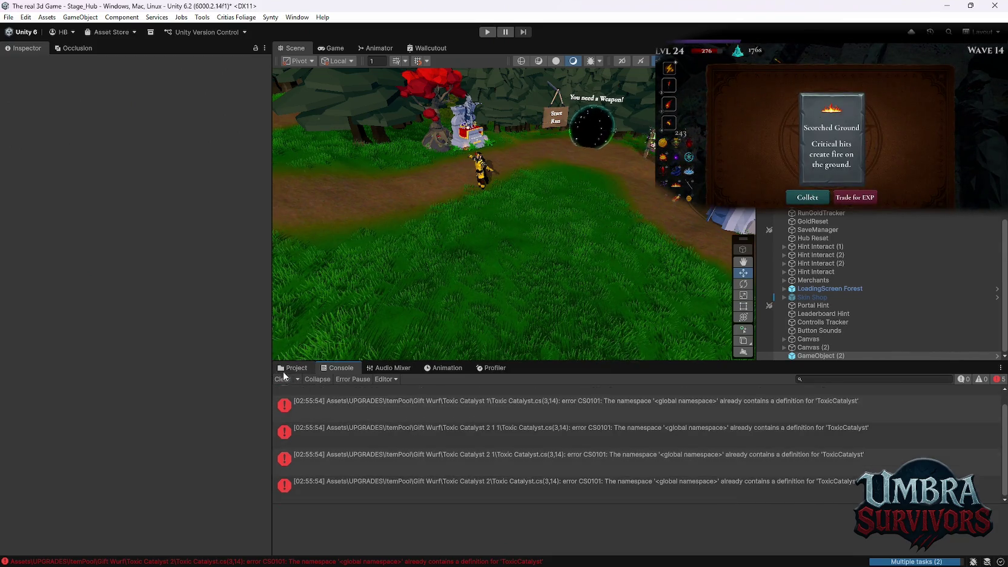
{"action": "left_click", "coordinate": [292, 368]}
{"action": "left_click", "coordinate": [352, 437]}
{"action": "left_click", "coordinate": [513, 424]}
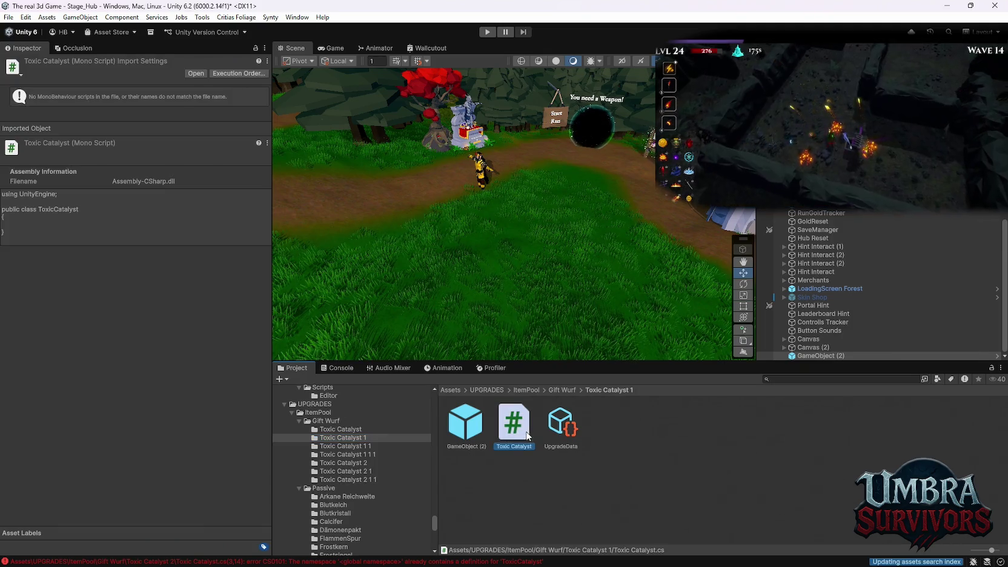
{"action": "left_click", "coordinate": [360, 447]}
{"action": "left_click", "coordinate": [514, 424]}
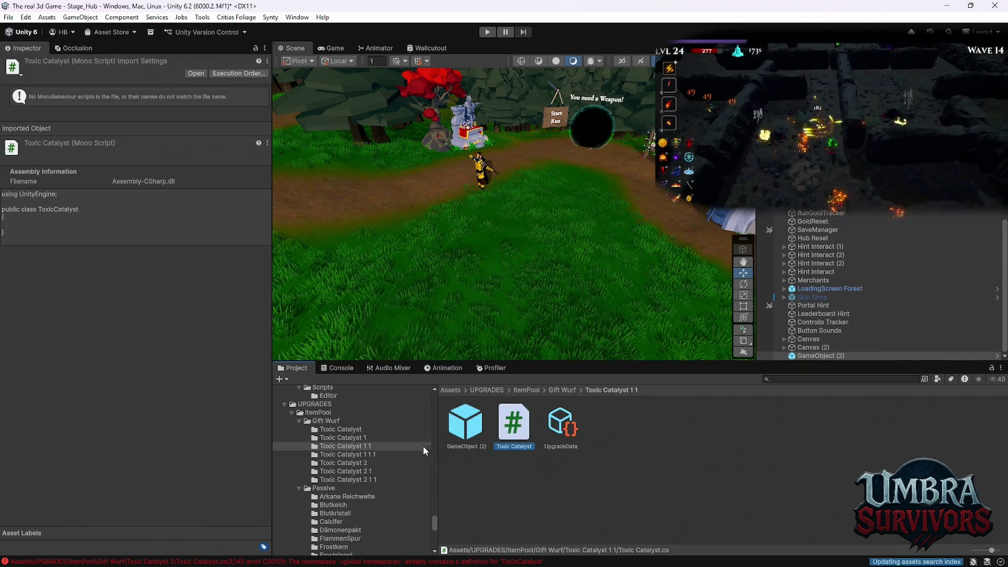
{"action": "left_click", "coordinate": [342, 429]}
{"action": "left_click", "coordinate": [511, 427]}
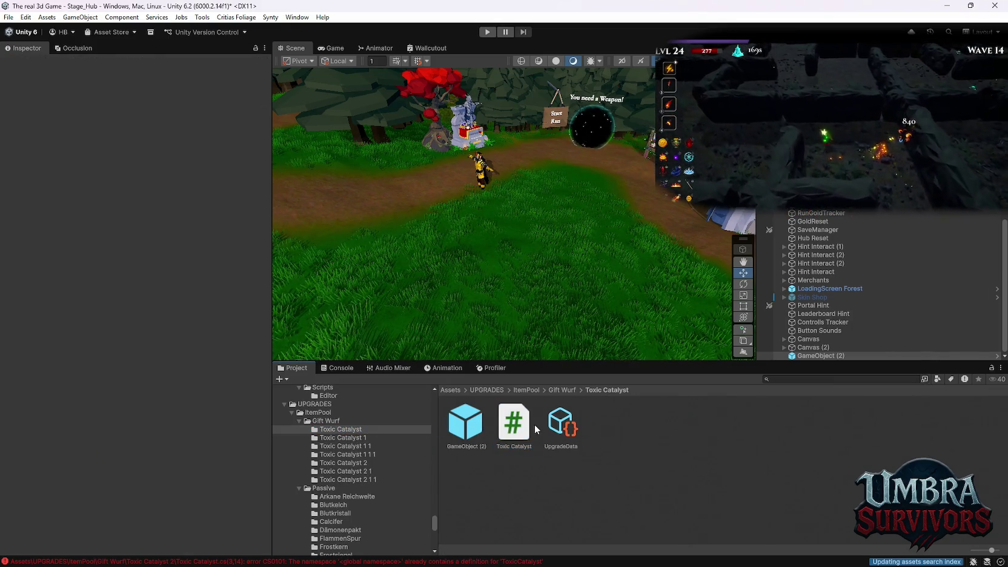
Check the Toxic Catalyst 2 1 1 and Toxic Catalyst 1 scripts, and list all seven Gift Wurf folders
{"action": "left_click", "coordinate": [376, 477]}
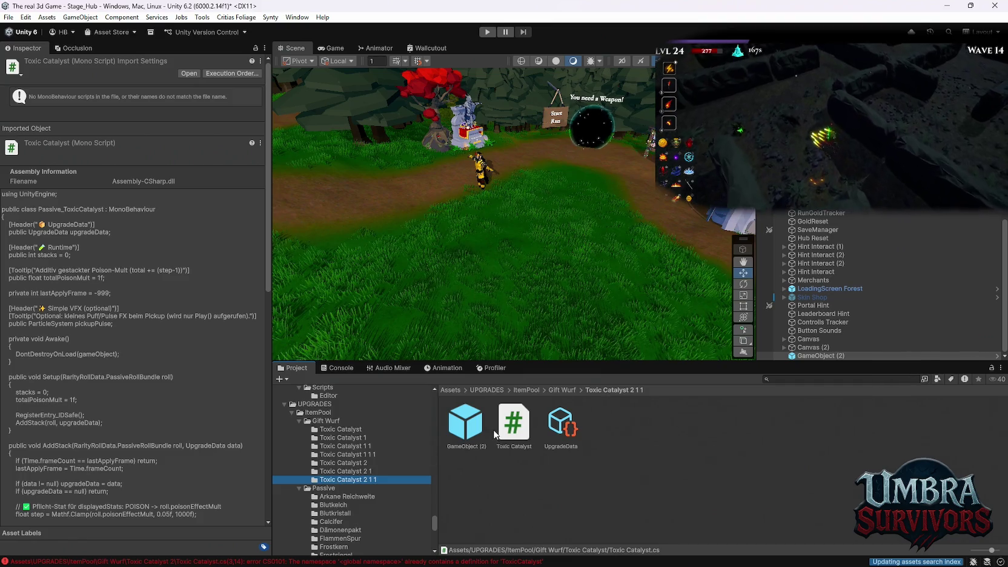
{"action": "left_click", "coordinate": [341, 429]}
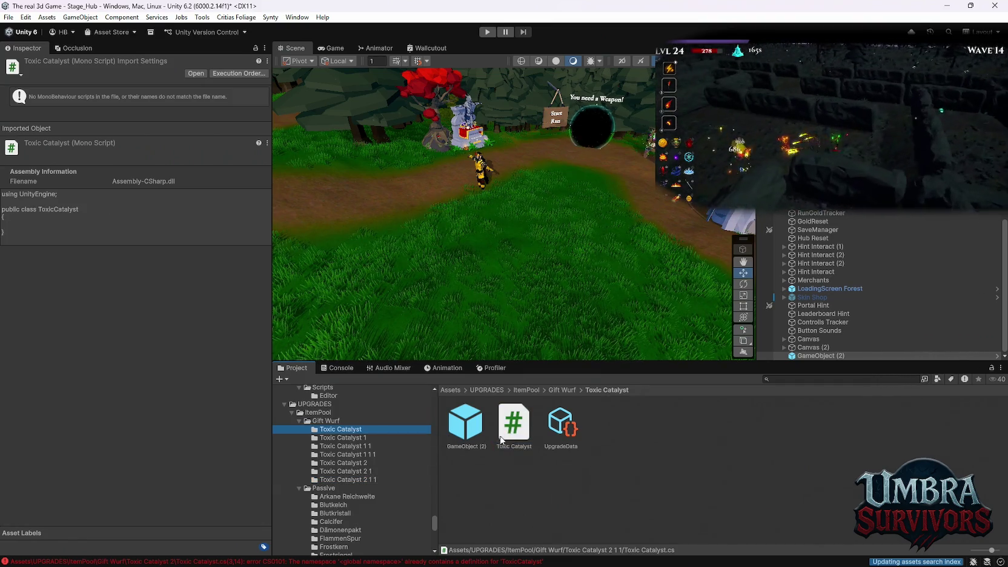
{"action": "left_click", "coordinate": [514, 436]}
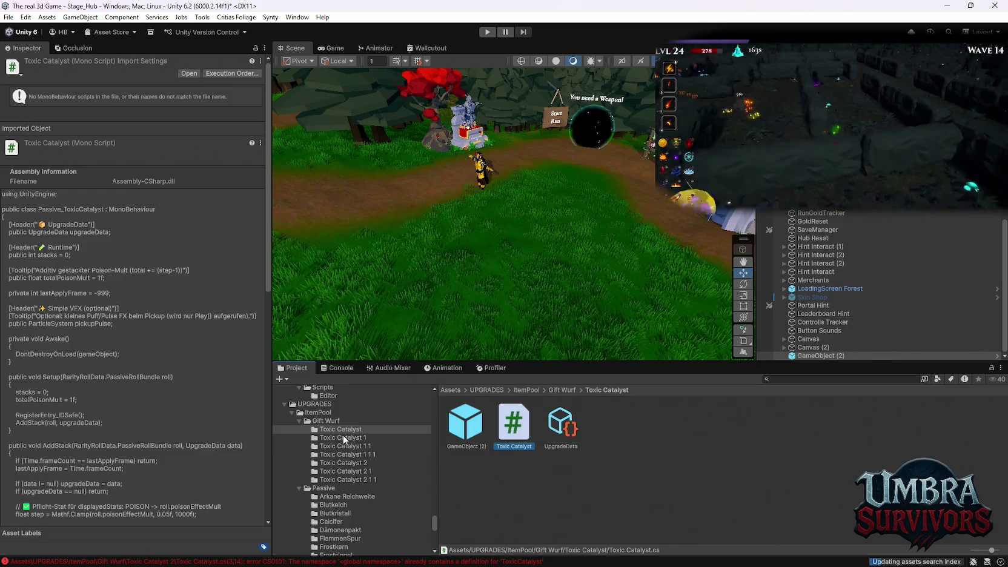
{"action": "left_click", "coordinate": [343, 437]}
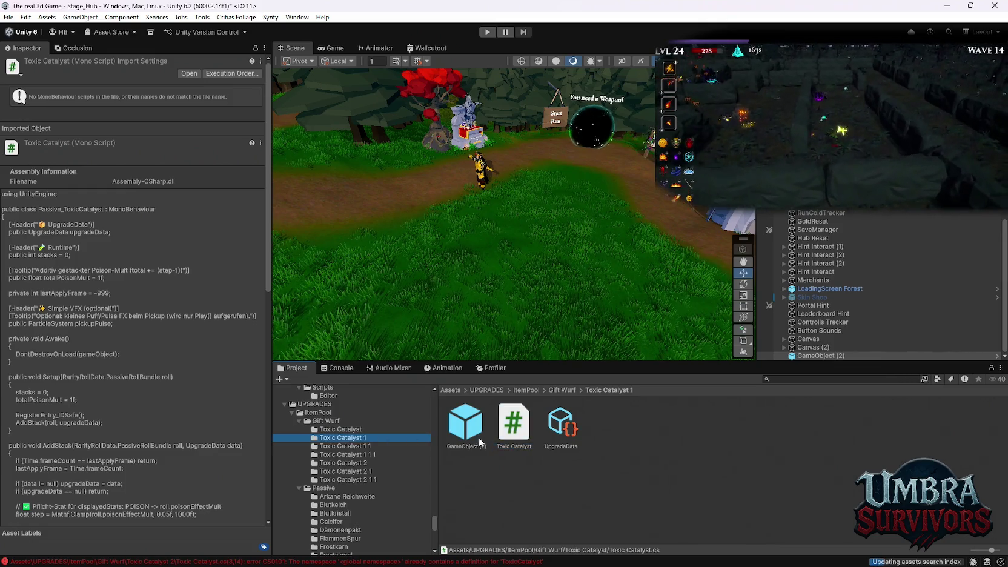
{"action": "left_click", "coordinate": [330, 429]}
{"action": "key", "text": "Left"}
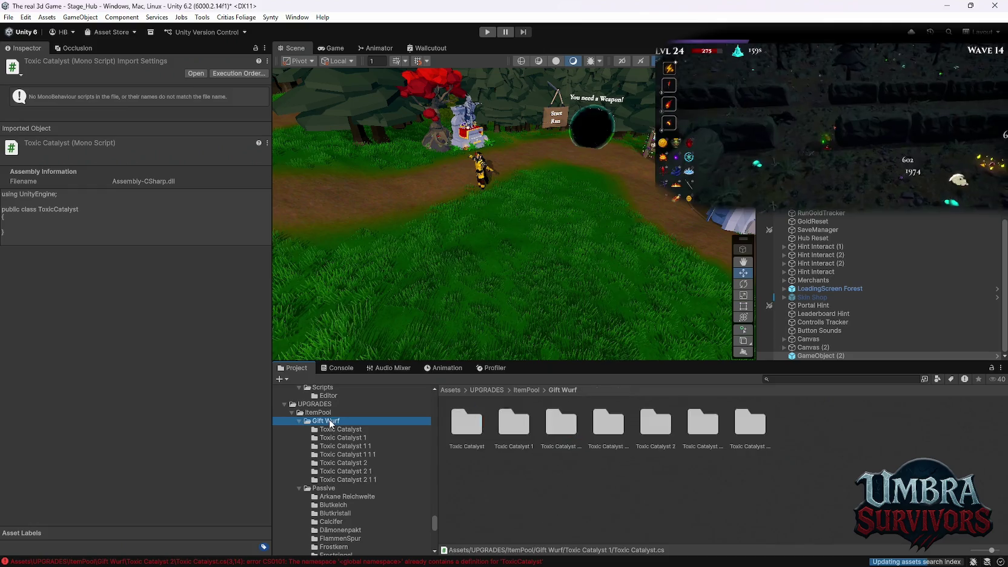
{"action": "left_click", "coordinate": [336, 431]}
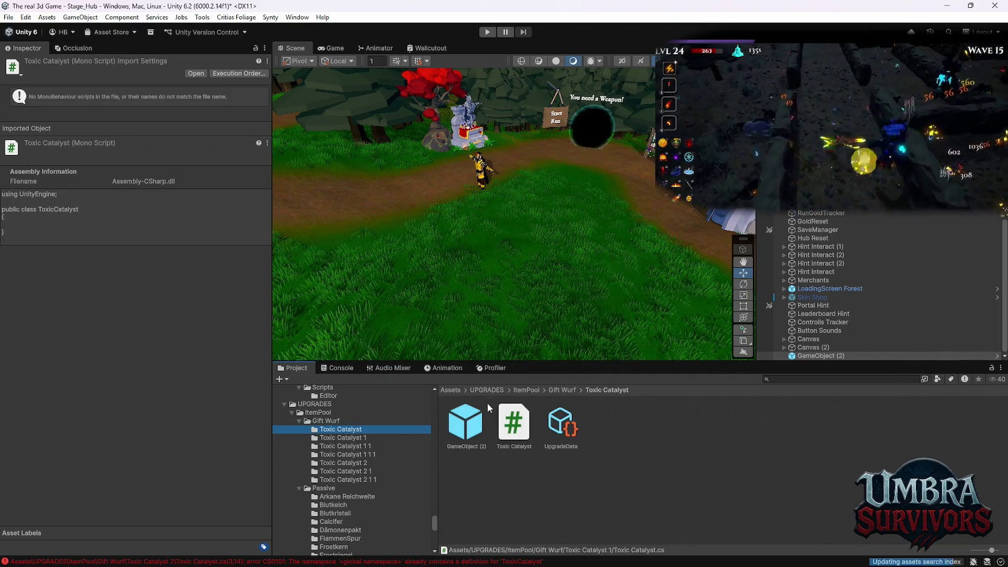
{"action": "left_click", "coordinate": [340, 368]}
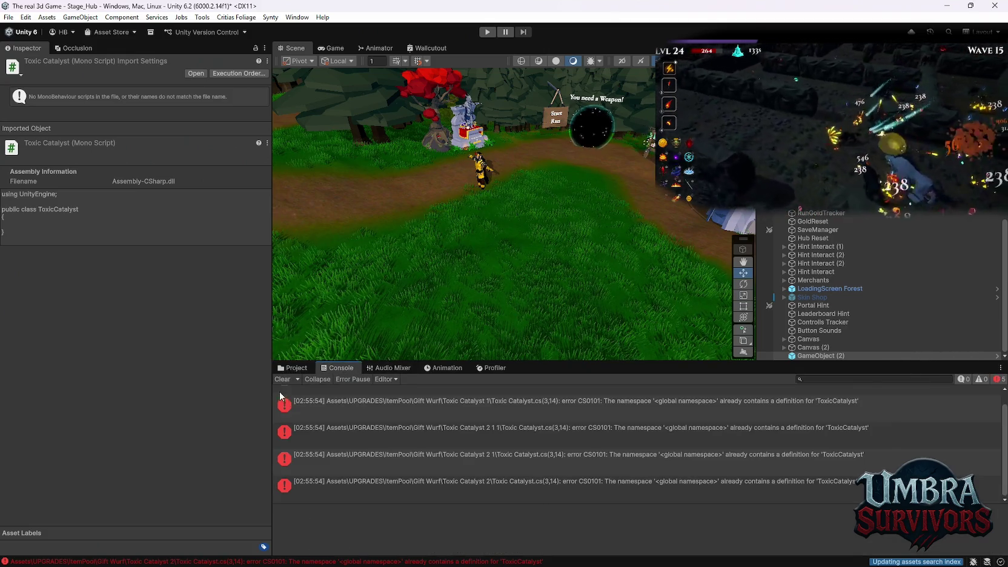
Read the first CS0101 error, then browse back to the original Toxic Catalyst folder's assets
{"action": "left_click", "coordinate": [436, 412]}
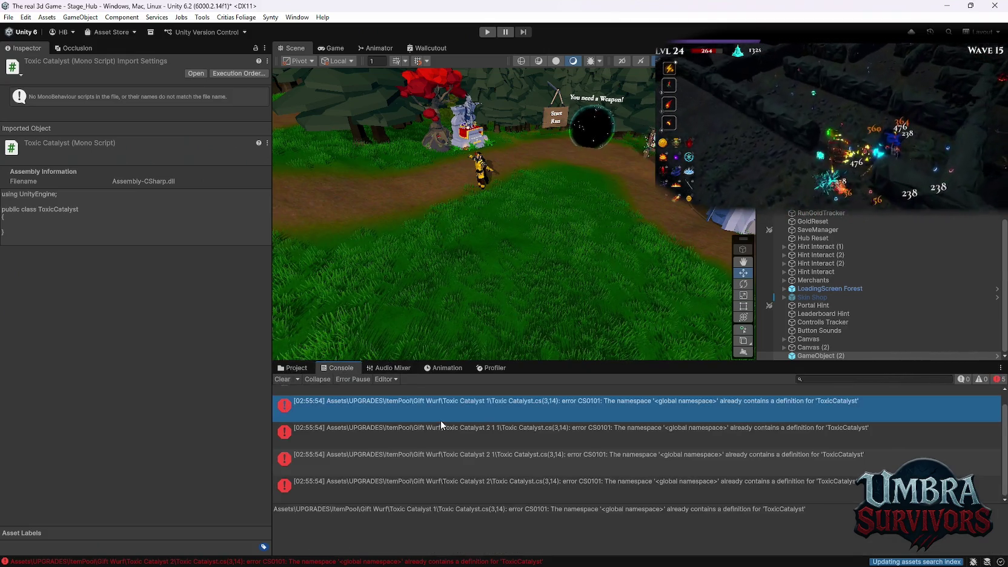
{"action": "left_click", "coordinate": [293, 367]}
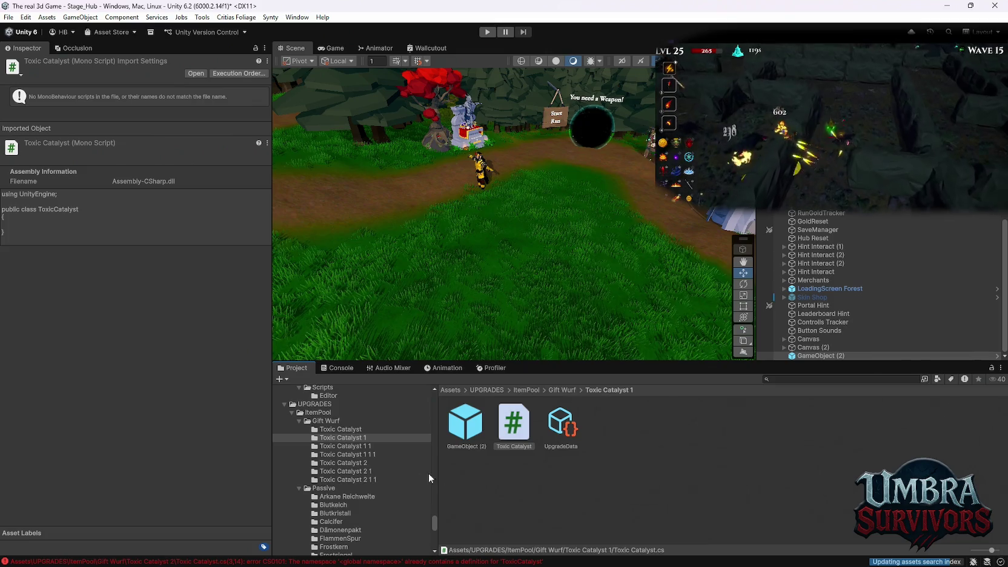
{"action": "left_click", "coordinate": [341, 429]}
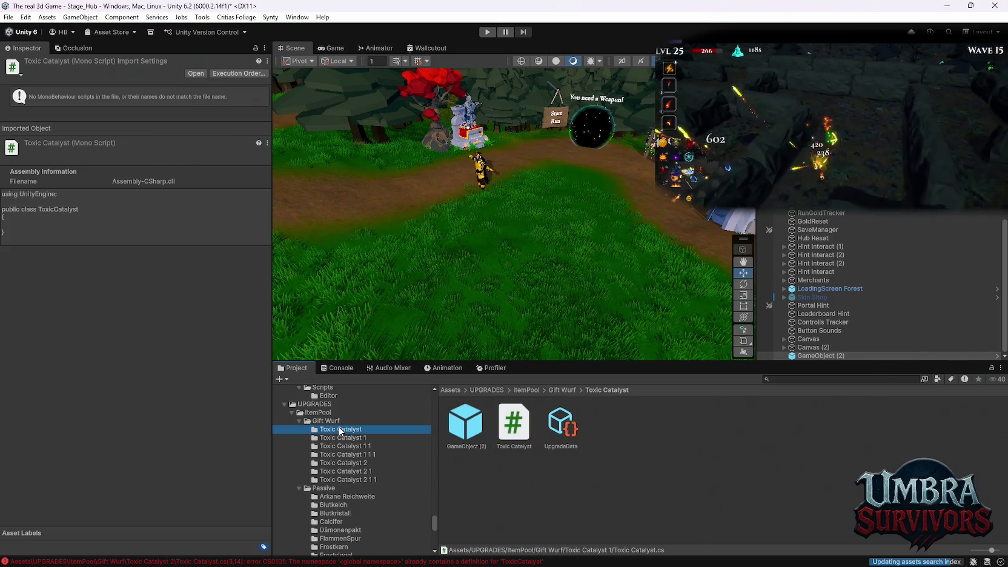
{"action": "left_click", "coordinate": [510, 438]}
{"action": "left_click", "coordinate": [477, 447]}
{"action": "left_click_drag", "start_coordinate": [531, 438], "coordinate": [73, 203]}
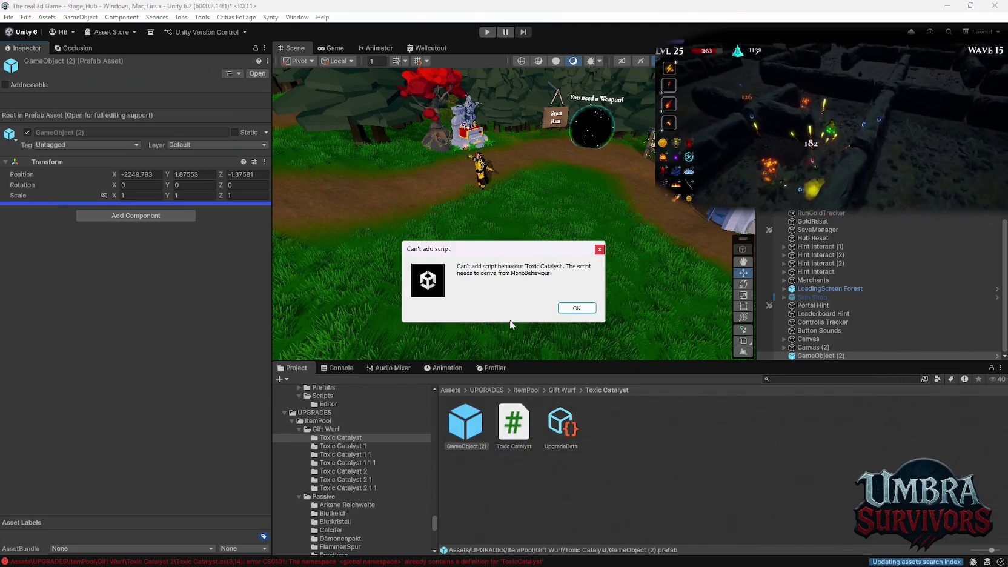
{"action": "left_click", "coordinate": [567, 307]}
{"action": "left_click", "coordinate": [339, 446]}
{"action": "left_click", "coordinate": [516, 432]}
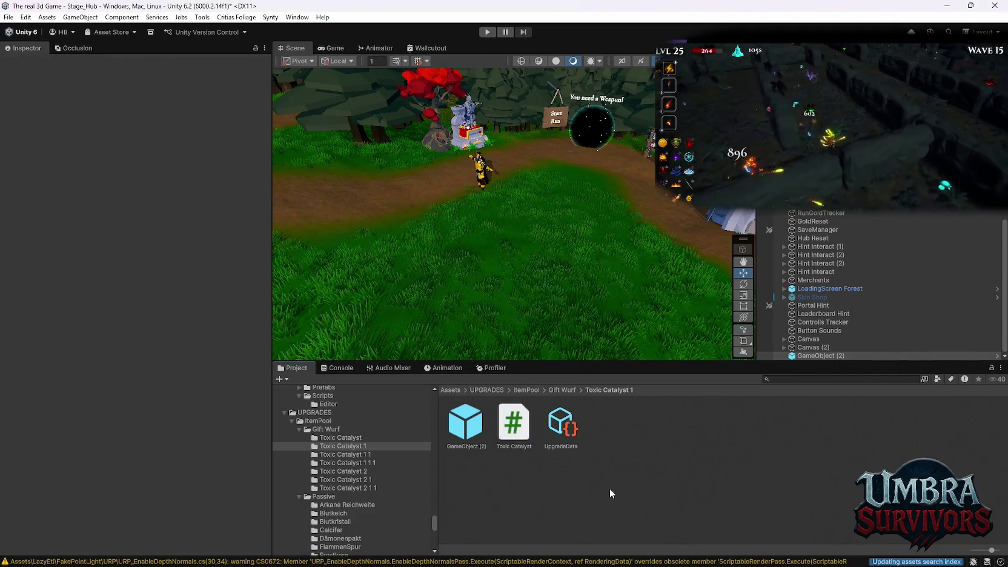
{"action": "left_click", "coordinate": [343, 455]}
{"action": "left_click", "coordinate": [512, 424]}
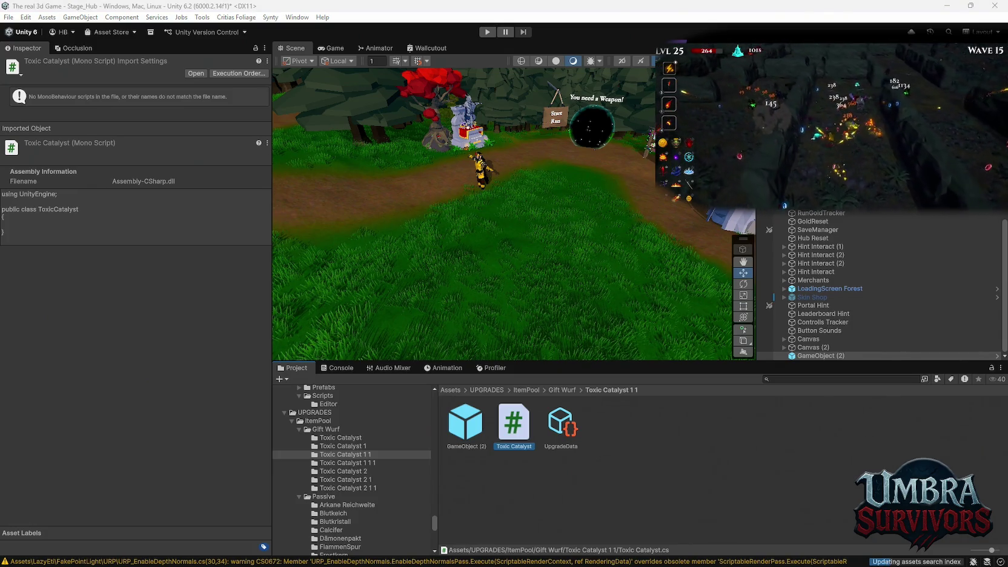
{"action": "left_click", "coordinate": [661, 496]}
{"action": "left_click", "coordinate": [368, 462]}
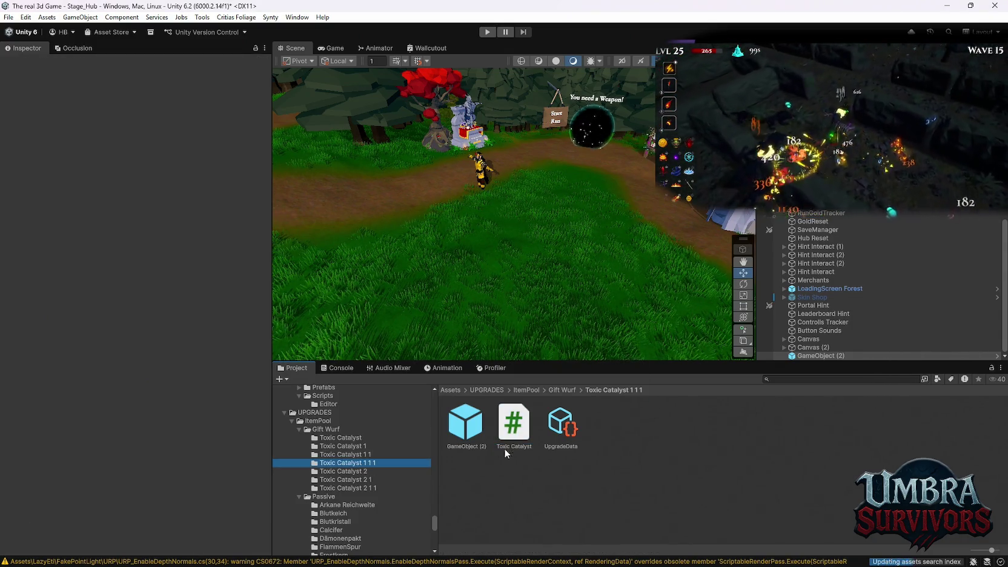
{"action": "left_click", "coordinate": [508, 436]}
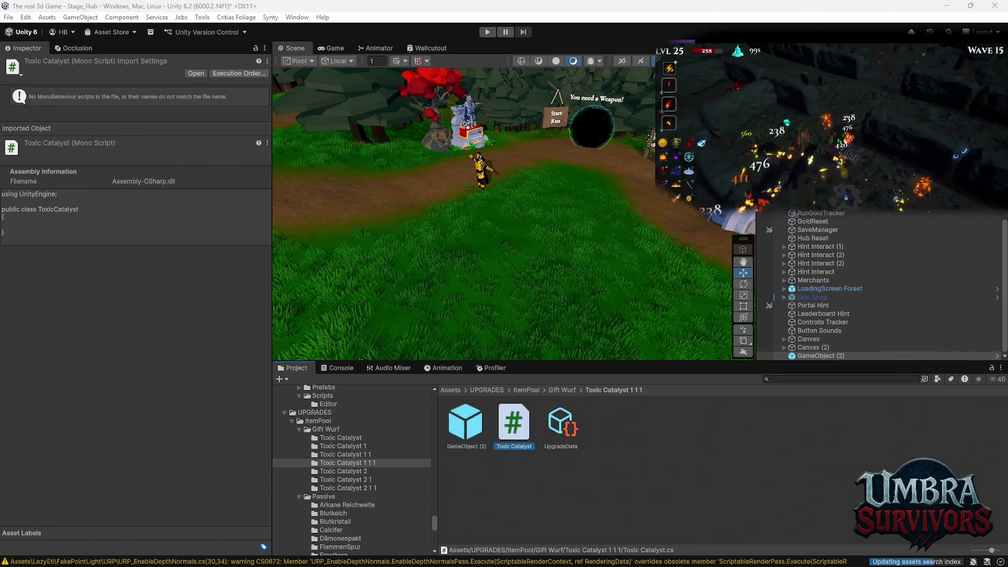
{"action": "left_click", "coordinate": [348, 446]}
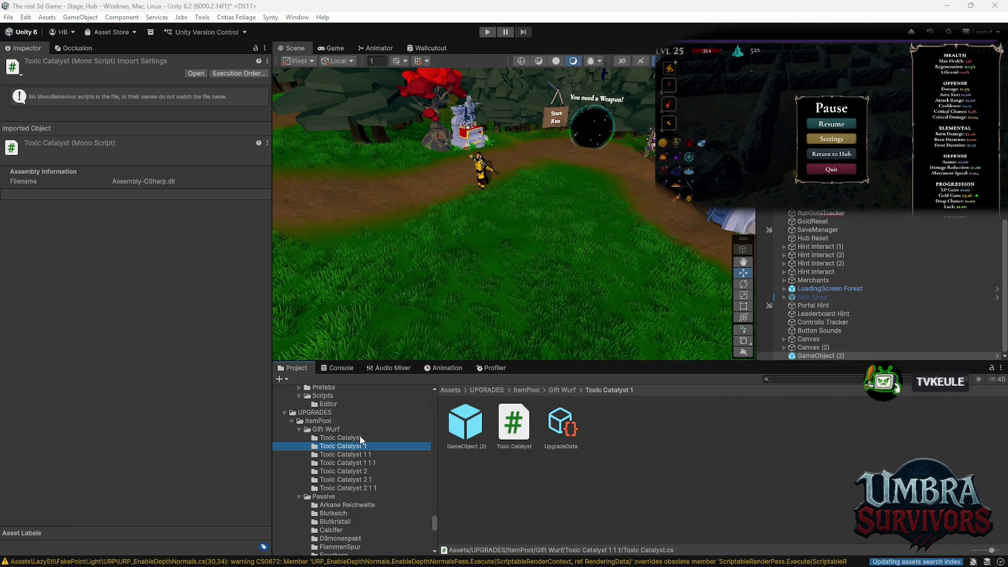
{"action": "right_click", "coordinate": [515, 427]}
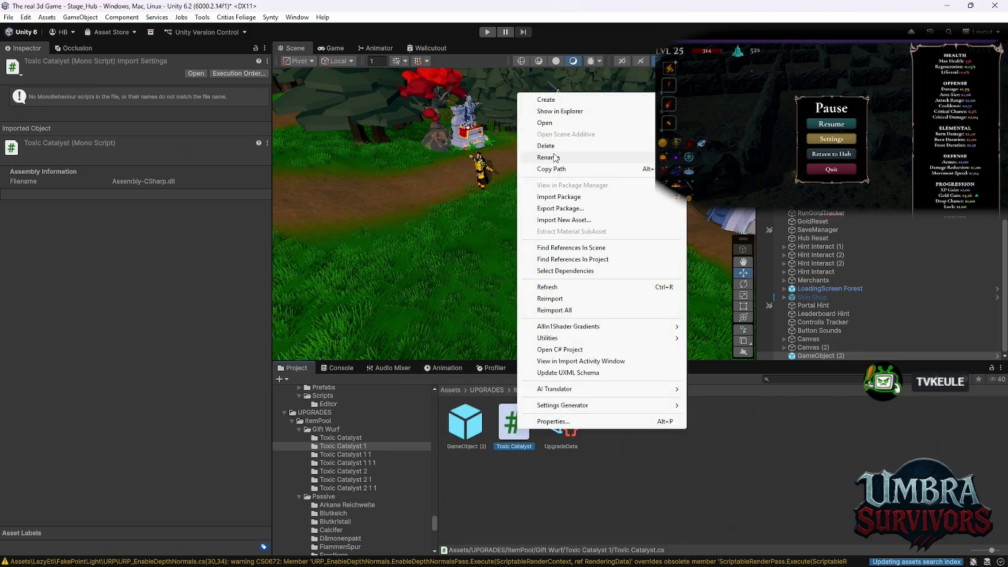
Rename the Toxic Catalyst 1 folder's script to Corrosive Burst
{"action": "left_click", "coordinate": [563, 158]}
{"action": "type", "text": "Corrosive Burst"}
{"action": "key", "text": "Return"}
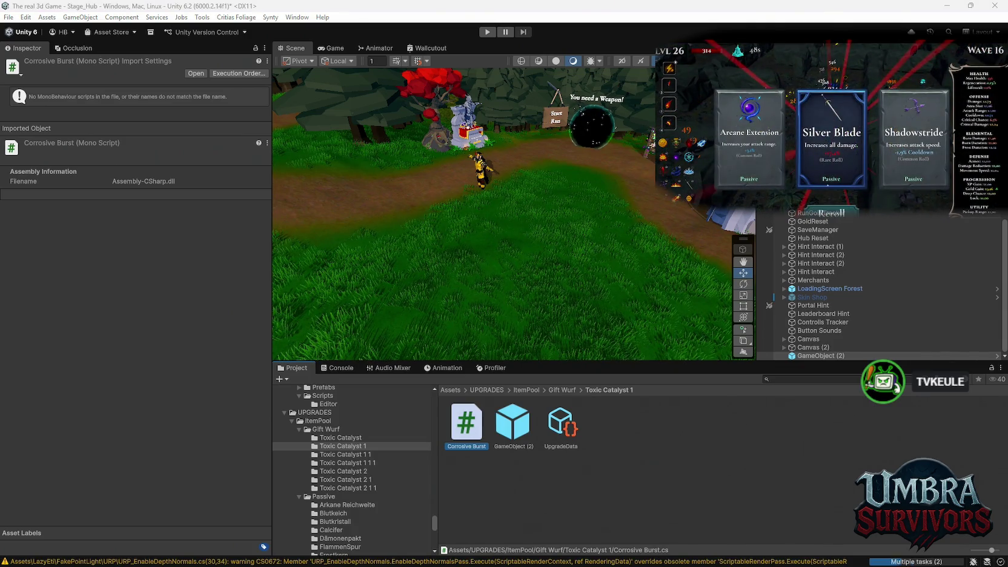
Rename the script in the Toxic Catalyst 1 1 folder to MiasmaCloud
{"action": "left_click", "coordinate": [809, 504]}
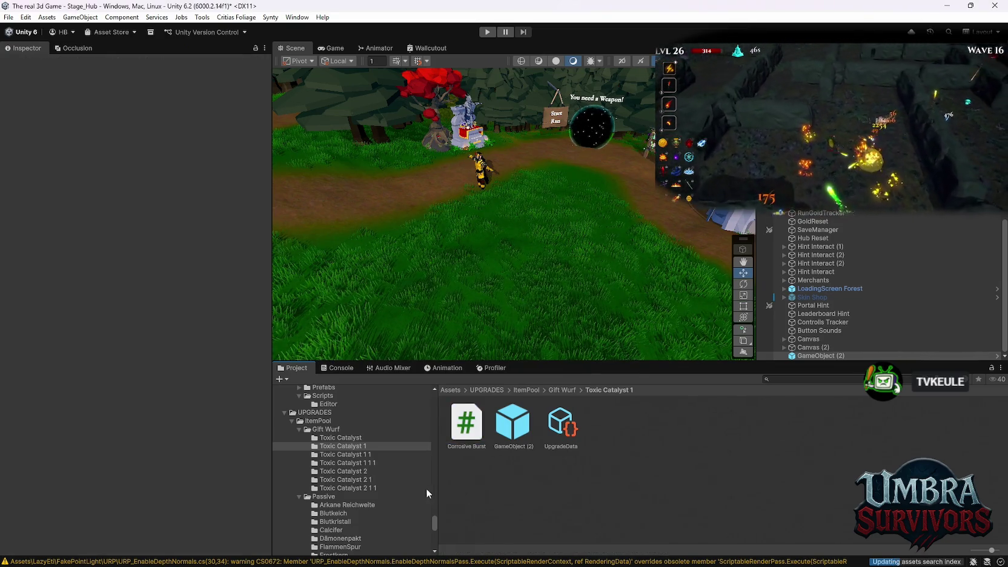
{"action": "left_click", "coordinate": [339, 455]}
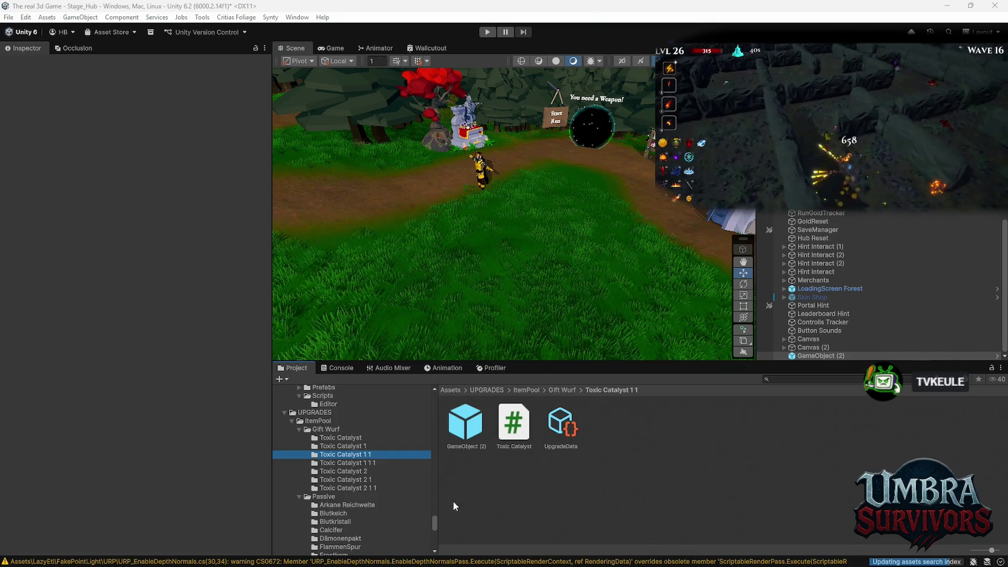
{"action": "right_click", "coordinate": [514, 424]}
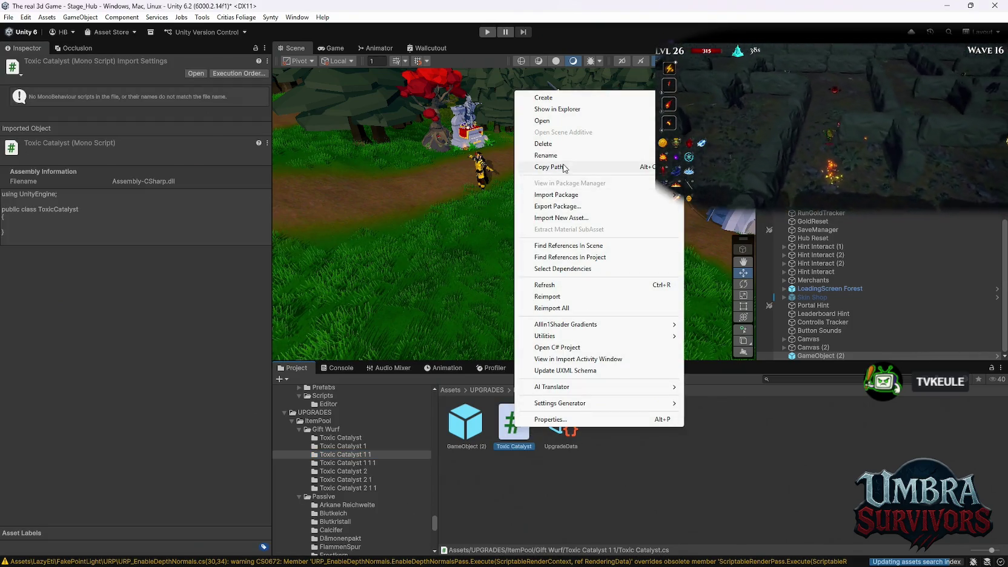
{"action": "left_click", "coordinate": [560, 156]}
{"action": "type", "text": "Miasma"}
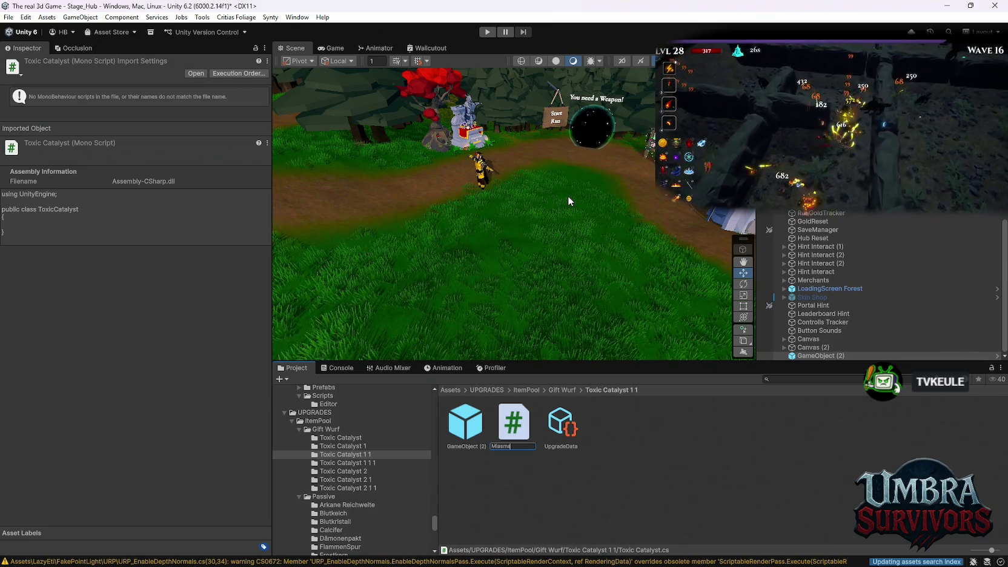
{"action": "type", "text": "Cloud"}
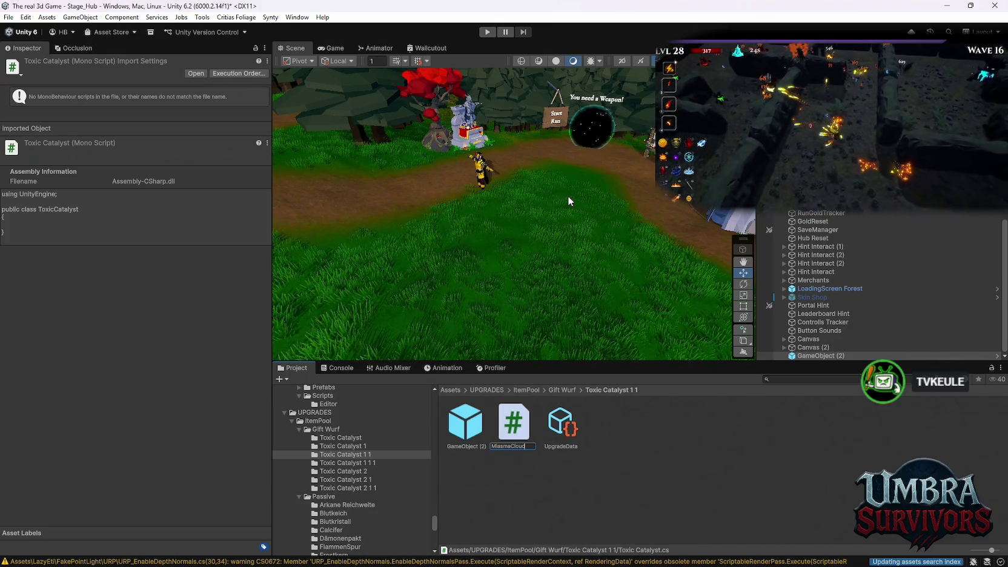
{"action": "key", "text": "Return"}
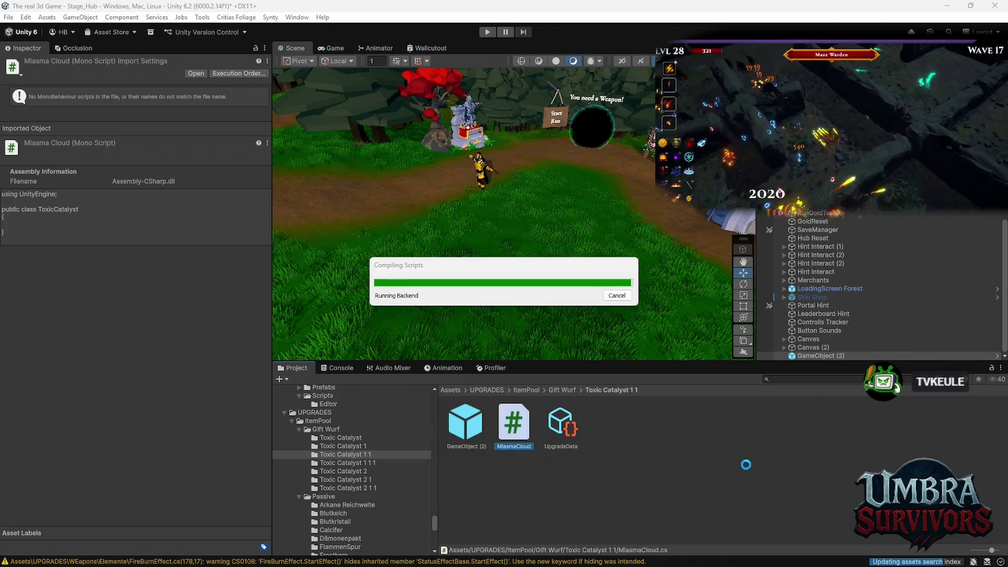
Inspect the Toxic Catalyst script in Toxic Catalyst 1 1 1, then open the Toxic Catalyst 2 folder
{"action": "left_click", "coordinate": [348, 462]}
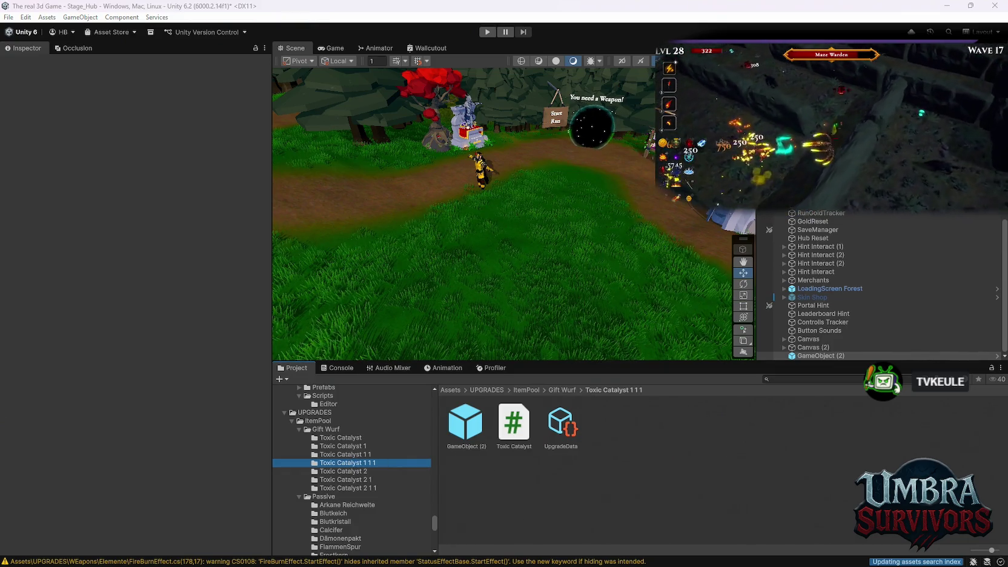
{"action": "left_click", "coordinate": [514, 425]}
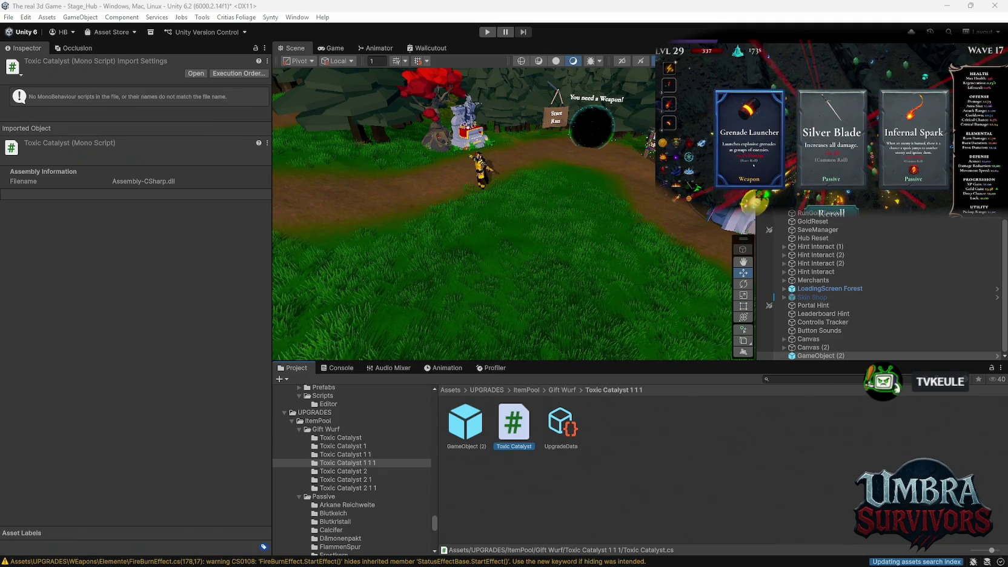
{"action": "left_click", "coordinate": [730, 444]}
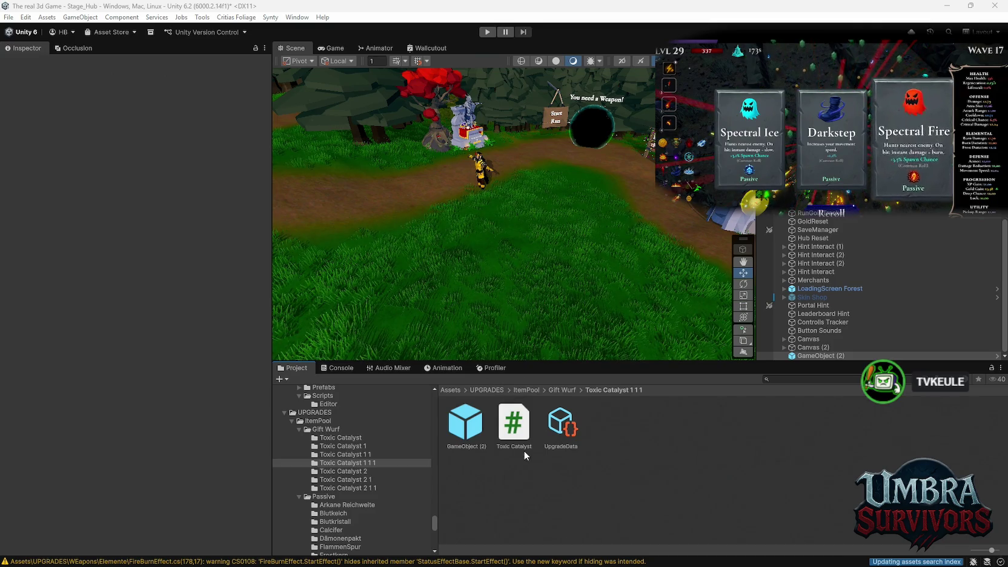
{"action": "left_click", "coordinate": [364, 471]}
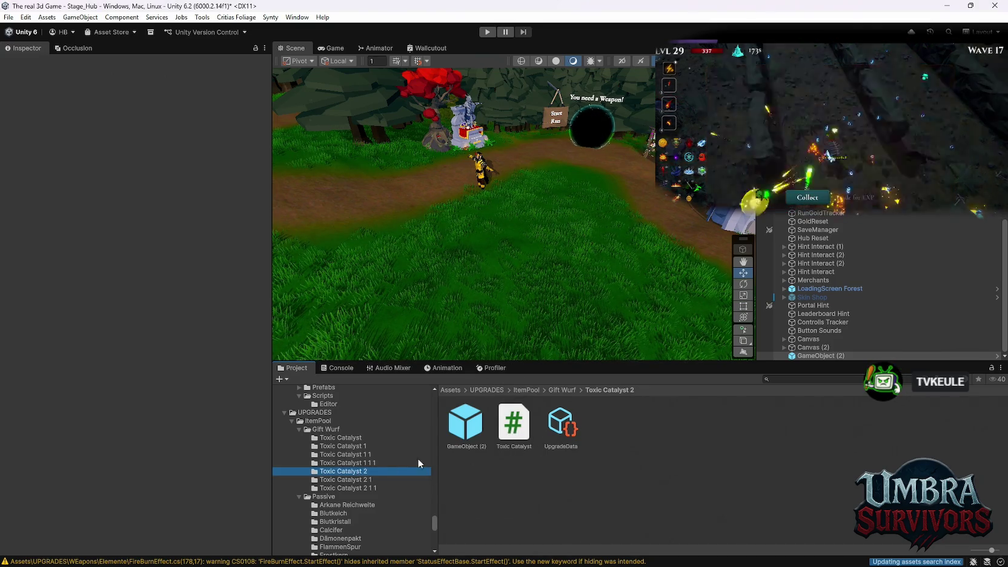
Rename the Toxic Catalyst 1 1 1 script to Contagion, then inspect the Toxic Catalyst 2 script
{"action": "left_click", "coordinate": [348, 463]}
{"action": "left_click", "coordinate": [346, 454]}
{"action": "left_click", "coordinate": [349, 463]}
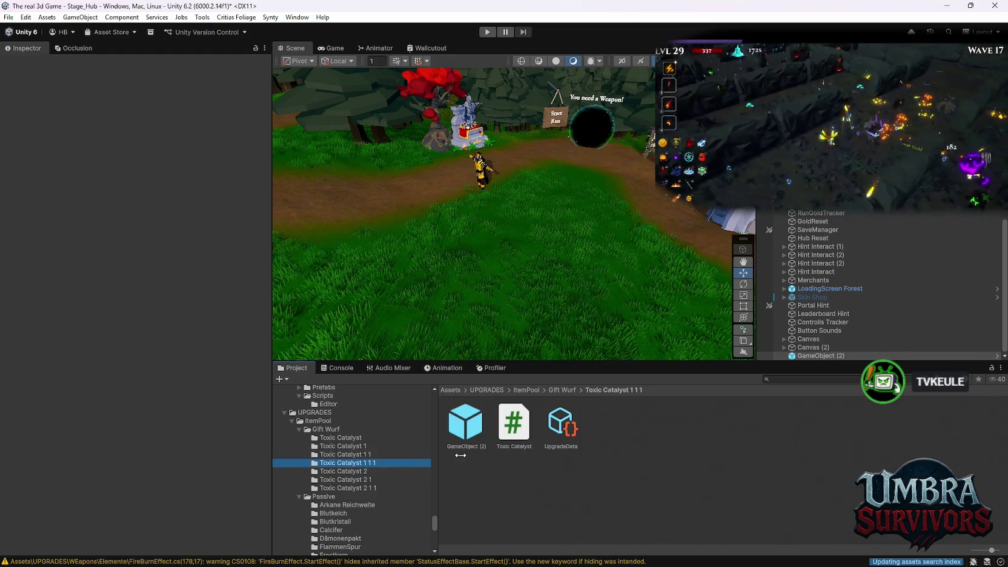
{"action": "right_click", "coordinate": [516, 432]}
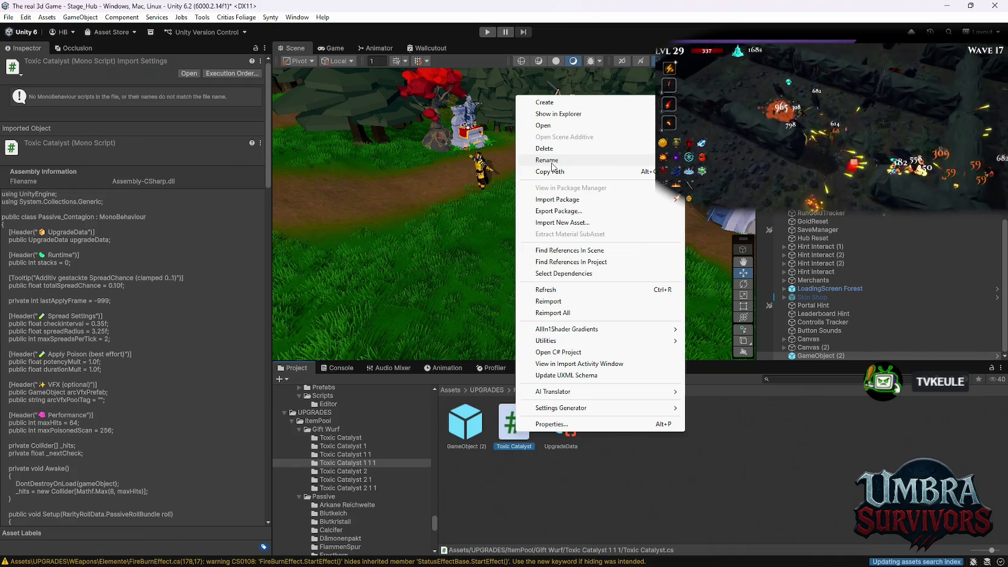
{"action": "left_click", "coordinate": [547, 160]}
{"action": "type", "text": "Con"}
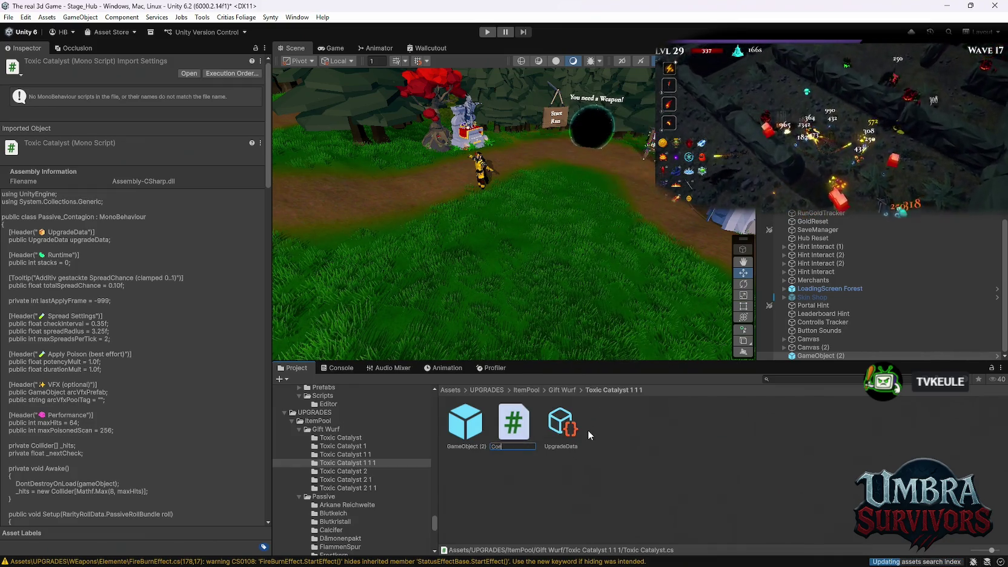
{"action": "type", "text": "tagion"}
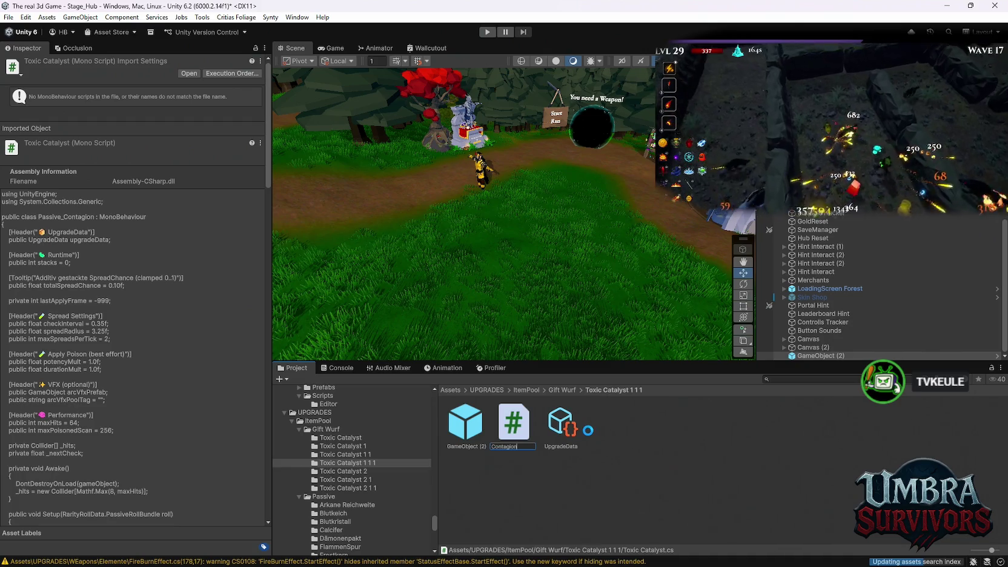
{"action": "key", "text": "Return"}
{"action": "key", "text": "Down"}
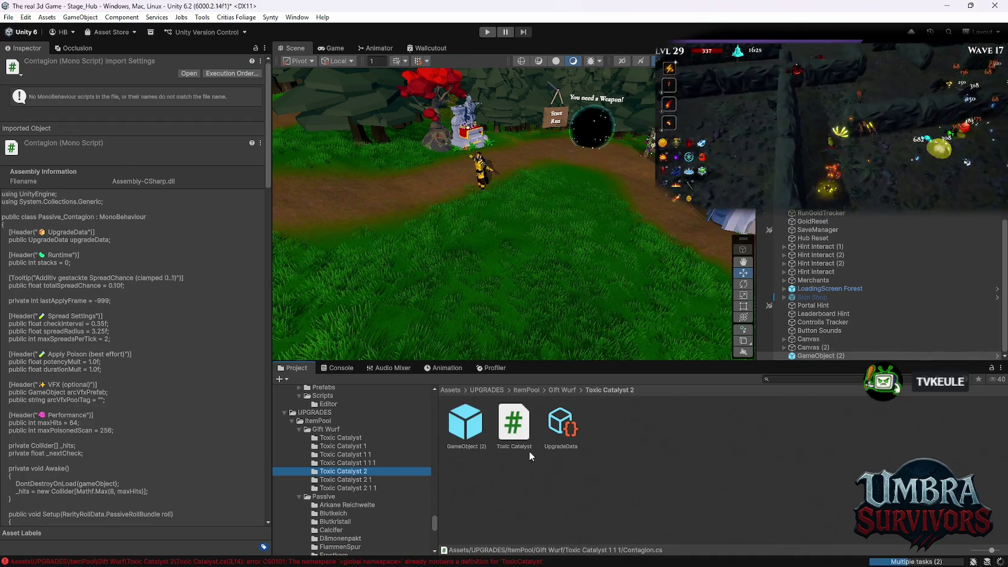
{"action": "left_click", "coordinate": [515, 432]}
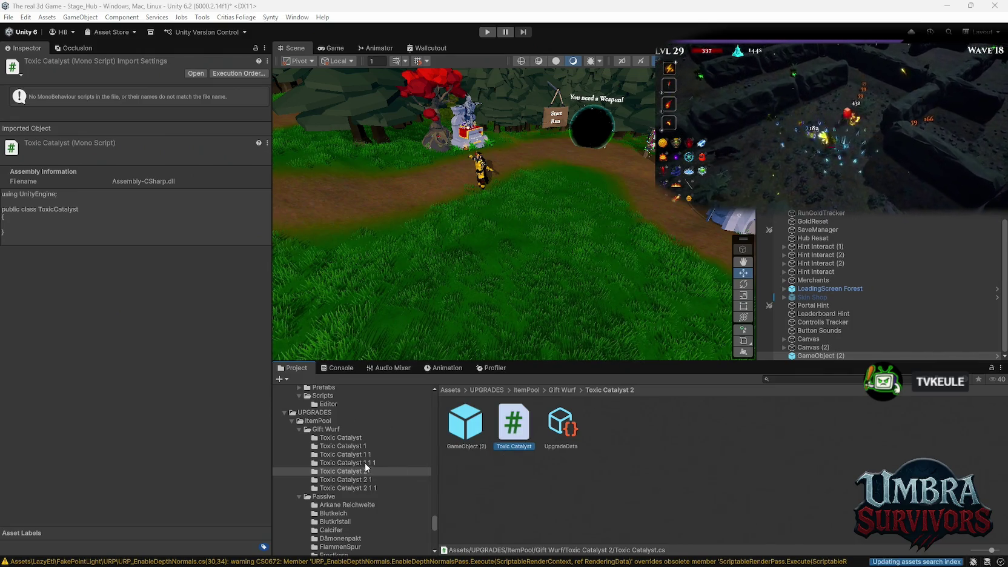
Rename the Toxic Catalyst 2 script to BlightfireReaction using the pasted name
{"action": "left_click", "coordinate": [349, 463]}
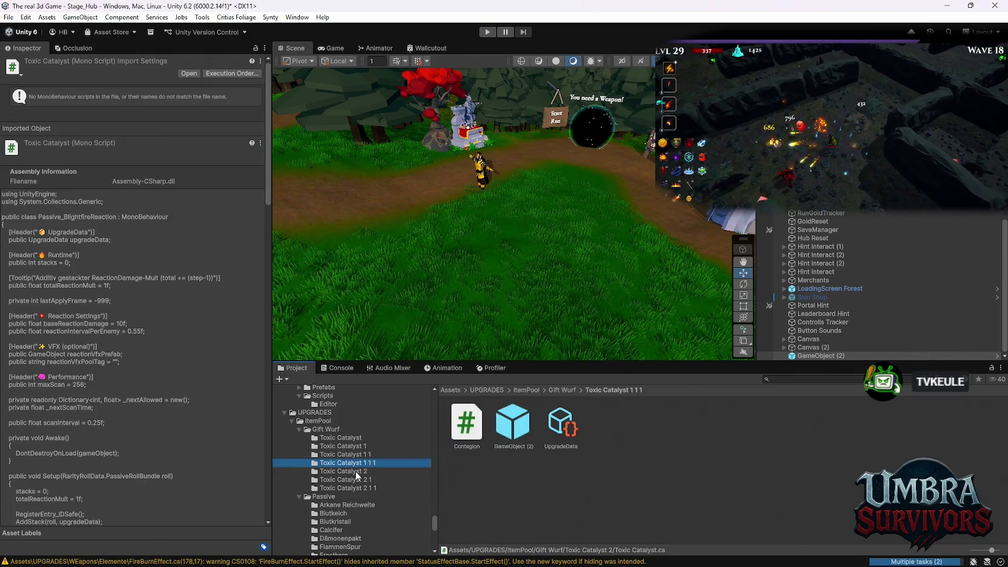
{"action": "left_click", "coordinate": [349, 473]}
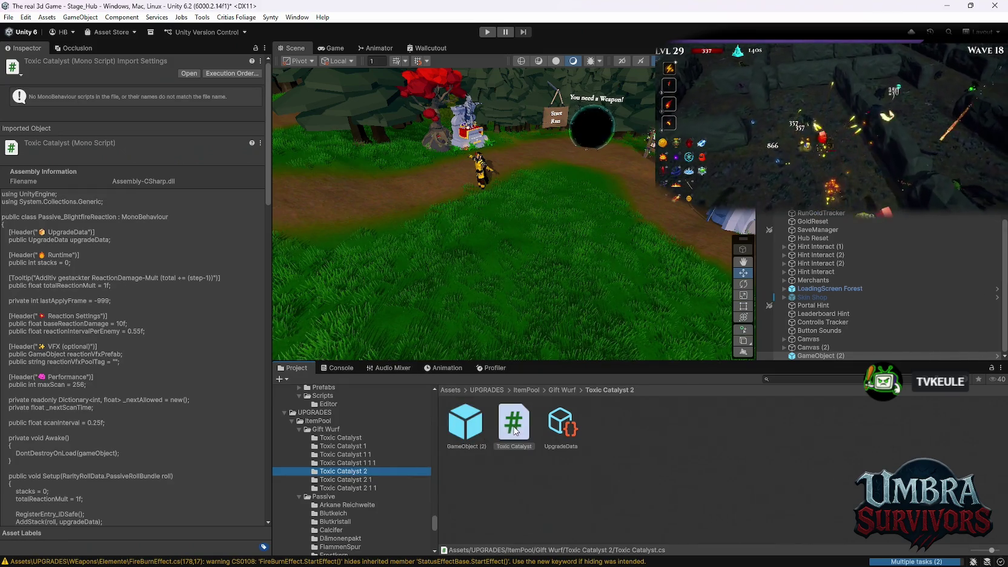
{"action": "right_click", "coordinate": [515, 428]}
{"action": "left_click", "coordinate": [564, 156]}
{"action": "type", "text": "BlightfireReaction"}
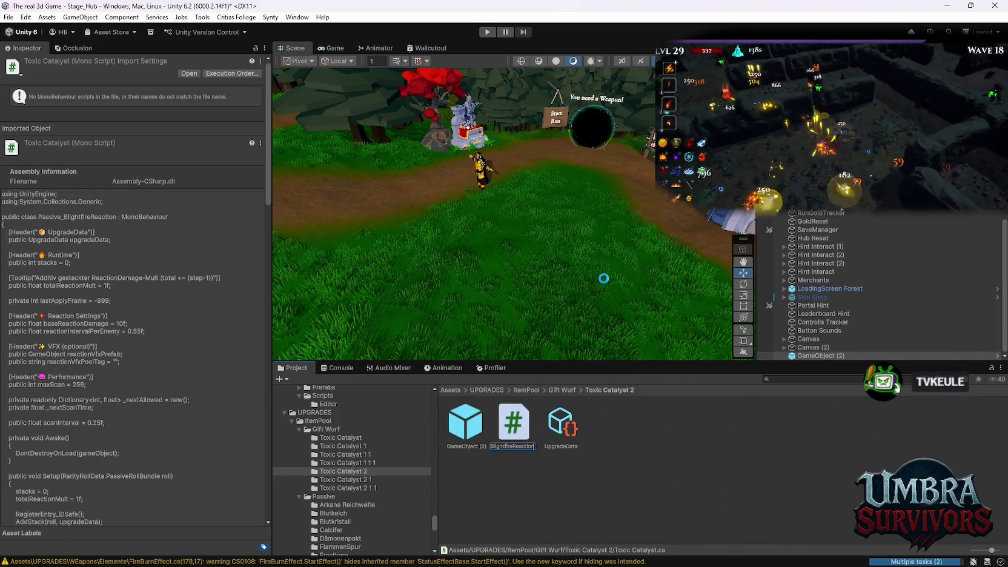
{"action": "key", "text": "Return"}
Rename the Toxic Catalyst 2 folder to BlightfireReaction as well
{"action": "right_click", "coordinate": [327, 471]}
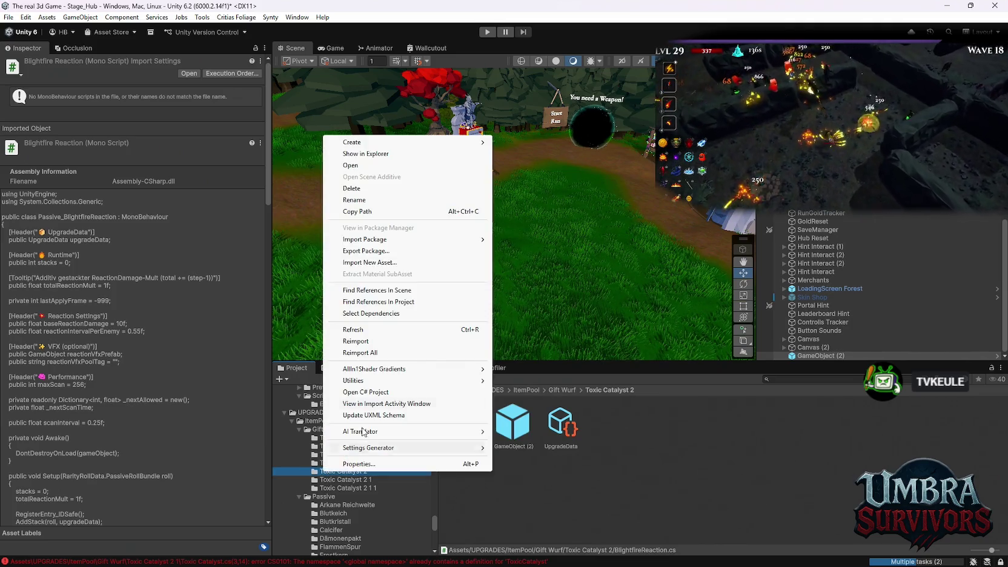
{"action": "left_click", "coordinate": [364, 201]}
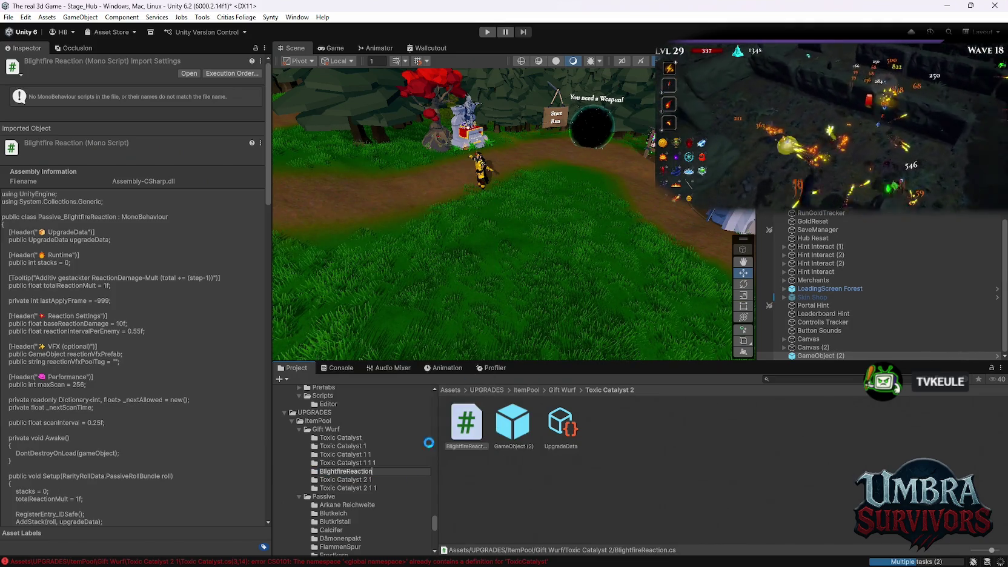
{"action": "key", "text": "ctrl+v"}
{"action": "key", "text": "Return"}
{"action": "left_click", "coordinate": [351, 481]}
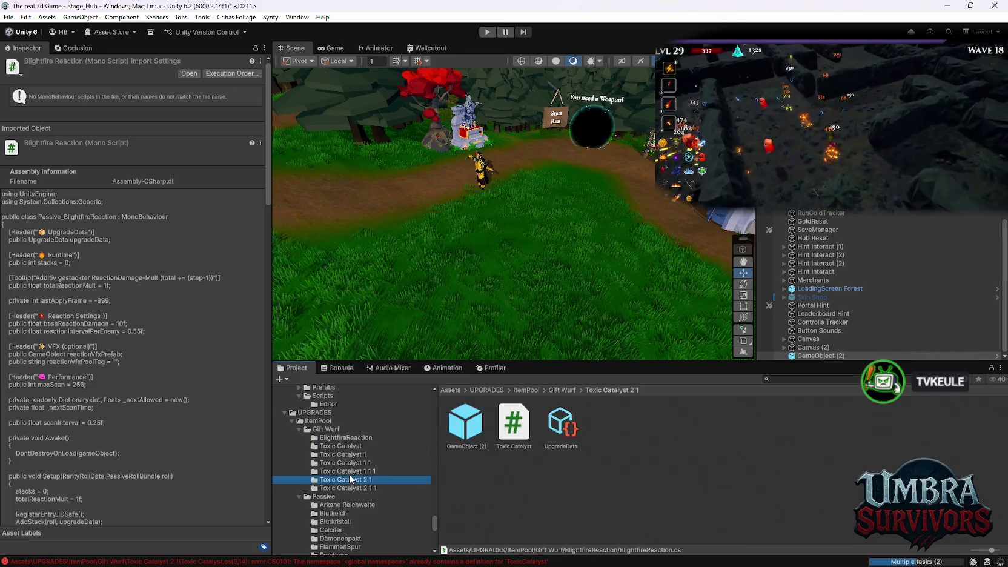
Open the Toxic Catalyst 2 1 folder to view its prefab, script and UpgradeData
{"action": "left_click", "coordinate": [349, 475]}
{"action": "left_click", "coordinate": [347, 480]}
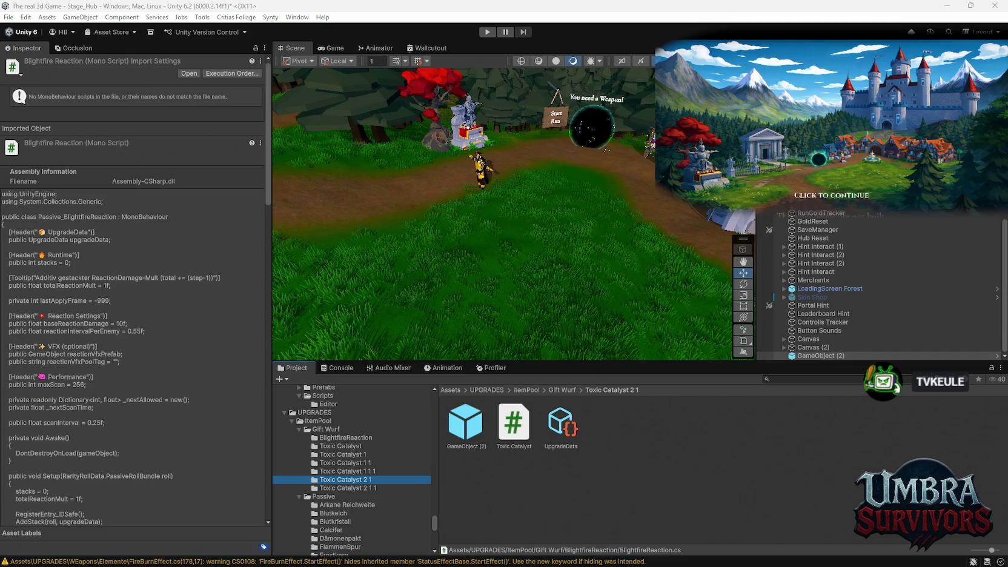
Rename the Toxic Catalyst 2 1 folder's script to CryoToxin
{"action": "right_click", "coordinate": [510, 430]}
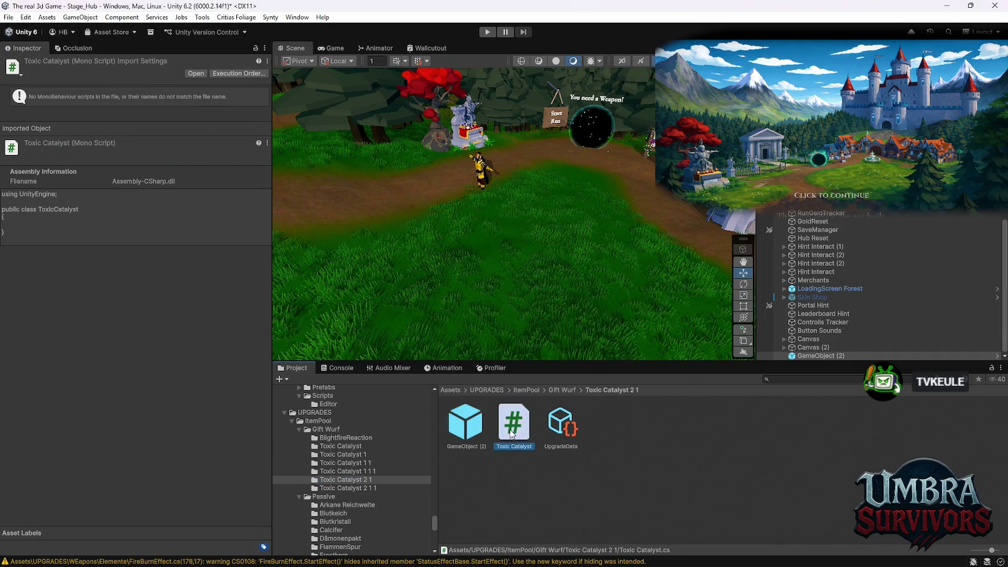
{"action": "left_click", "coordinate": [540, 157]}
{"action": "type", "text": "CryoToxin"}
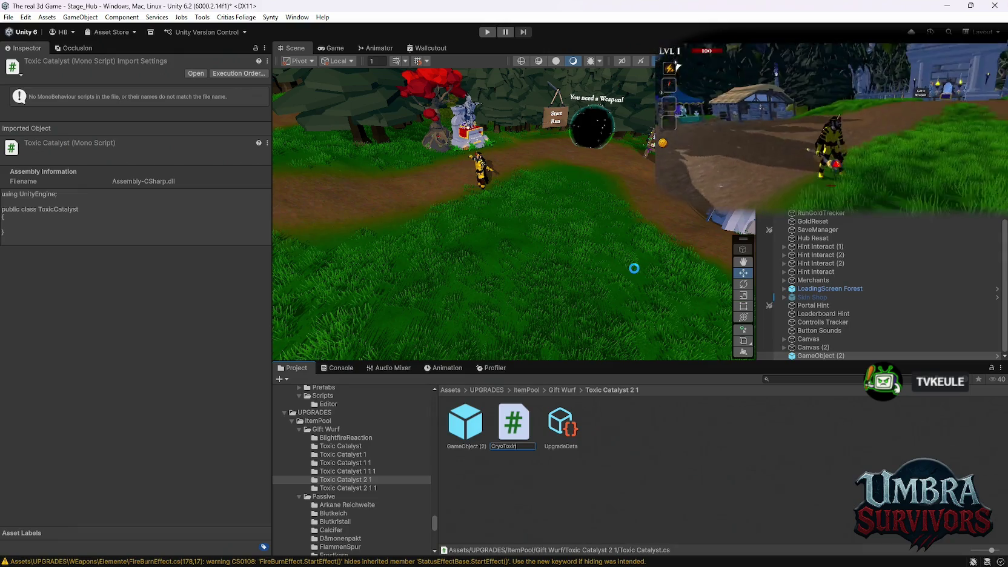
{"action": "key", "text": "Return"}
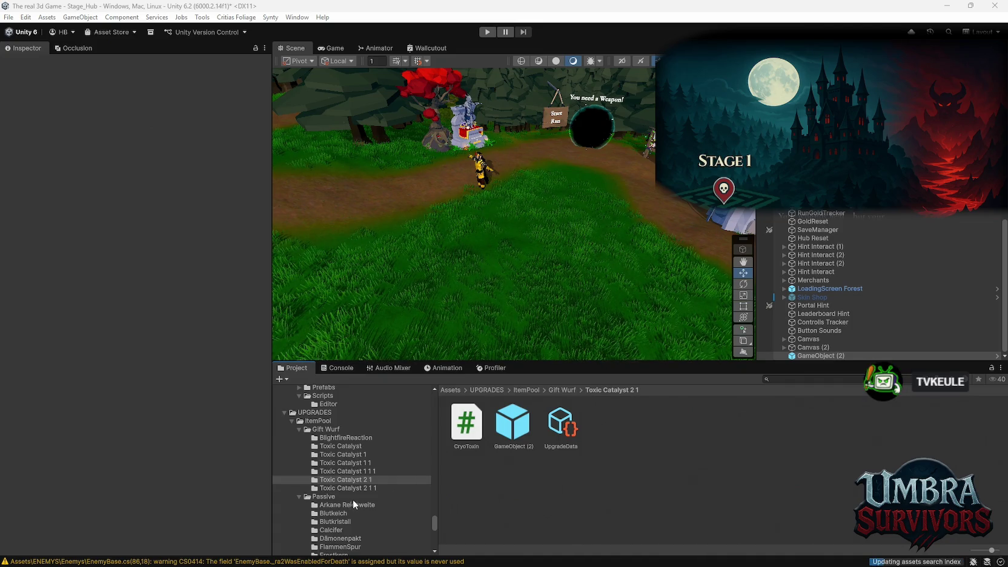
Rename the Toxic Catalyst 2 1 1 script to AntidoteSiphon and show the compile errors
{"action": "left_click", "coordinate": [339, 488]}
{"action": "right_click", "coordinate": [517, 437]}
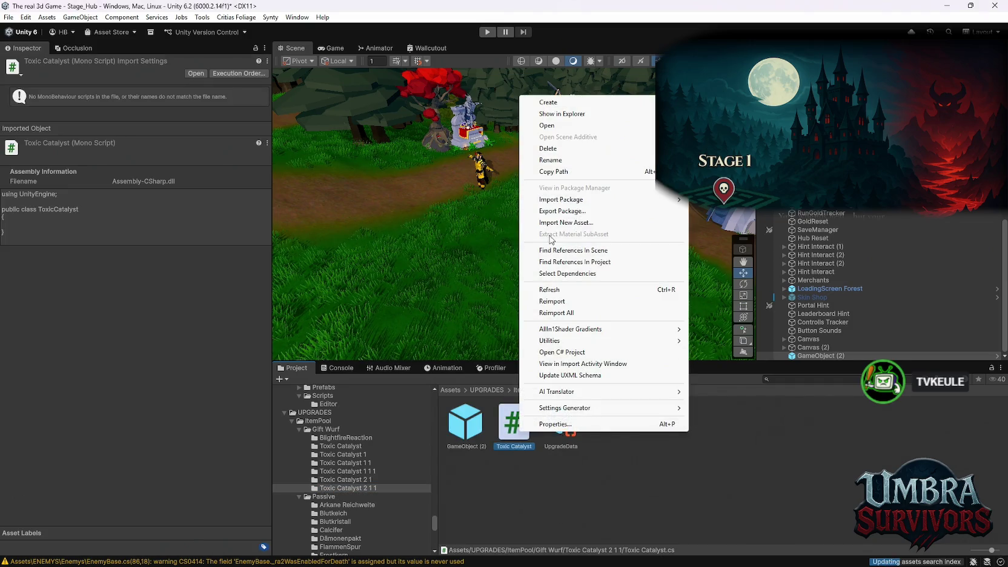
{"action": "left_click", "coordinate": [551, 160]}
{"action": "type", "text": "AntidoteSiphon"}
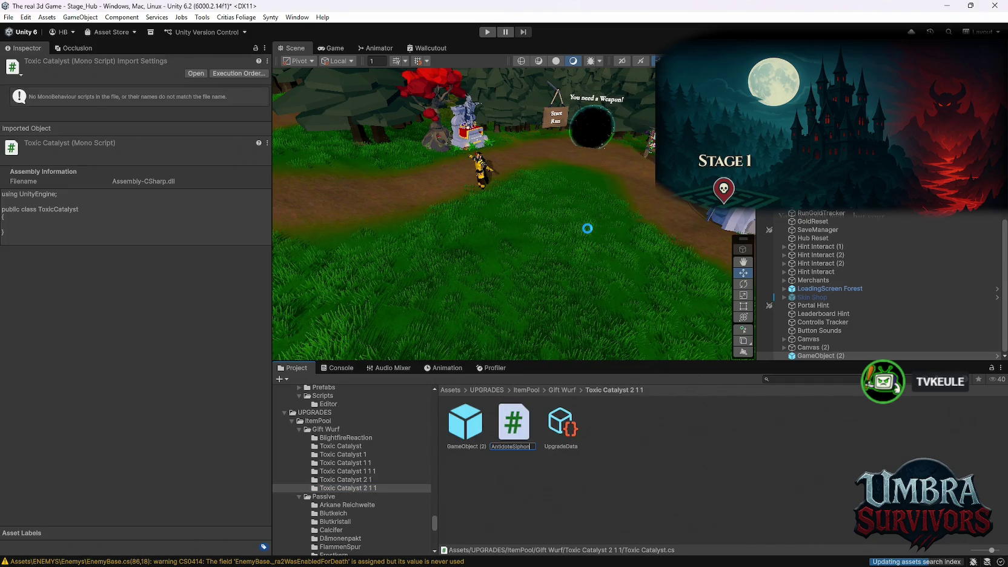
{"action": "key", "text": "Return"}
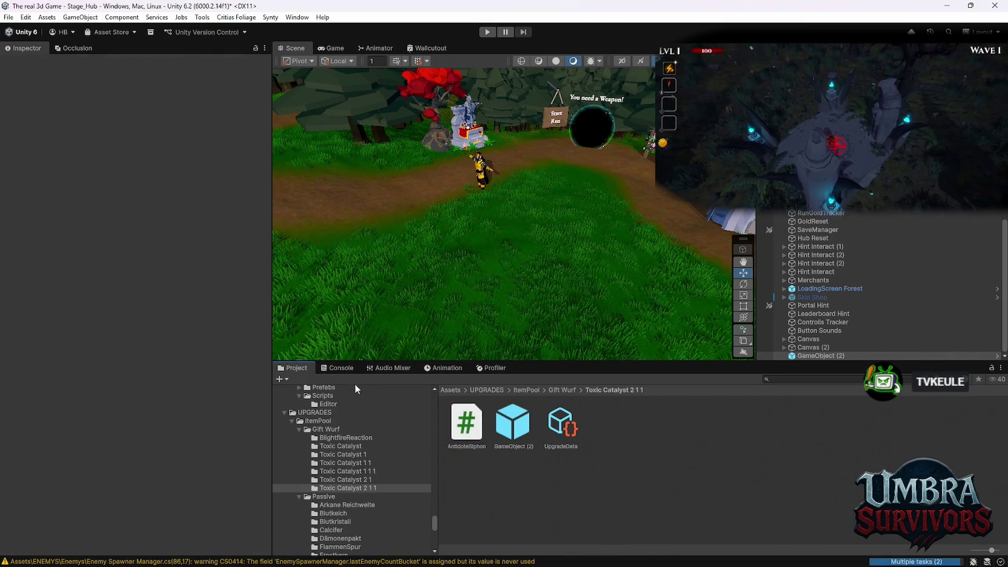
{"action": "left_click", "coordinate": [345, 368]}
Review the MiasmaCloud, Corrosive Burst and AntidoteSiphon errors, selecting all from the first to the last
{"action": "scroll", "coordinate": [443, 448], "scroll_direction": "down", "scroll_amount": 10}
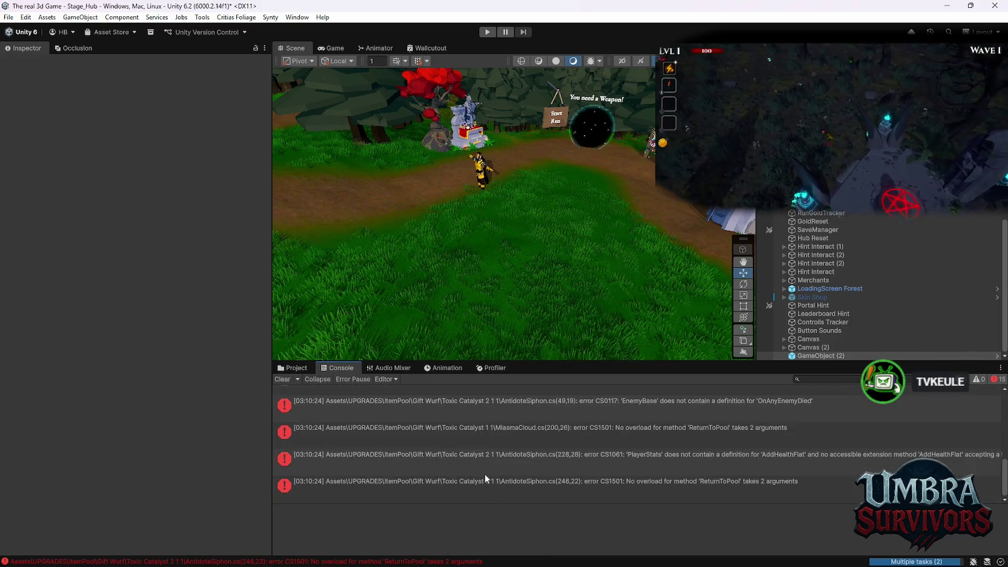
{"action": "scroll", "coordinate": [490, 478], "scroll_direction": "up", "scroll_amount": 8}
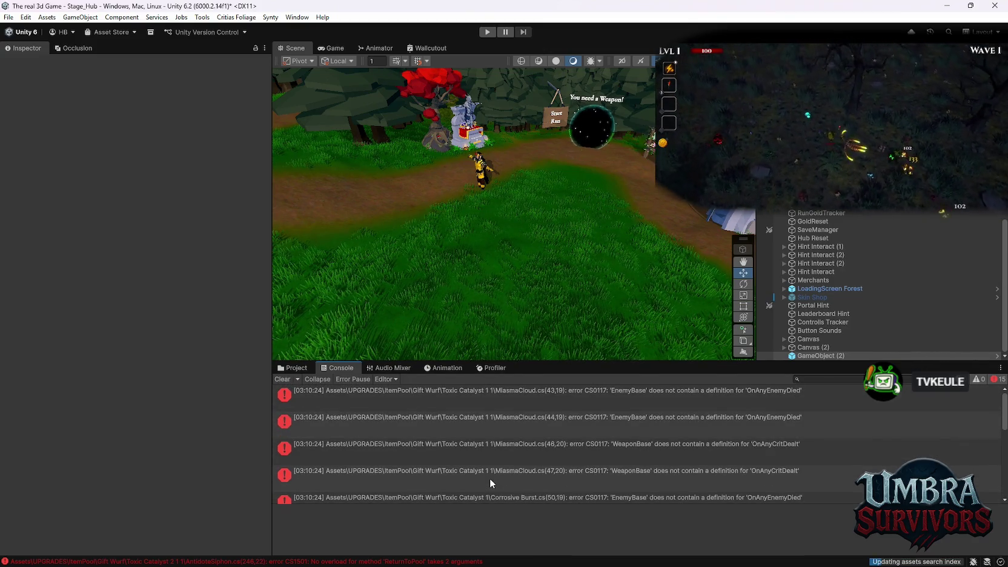
{"action": "scroll", "coordinate": [491, 478], "scroll_direction": "down", "scroll_amount": 4}
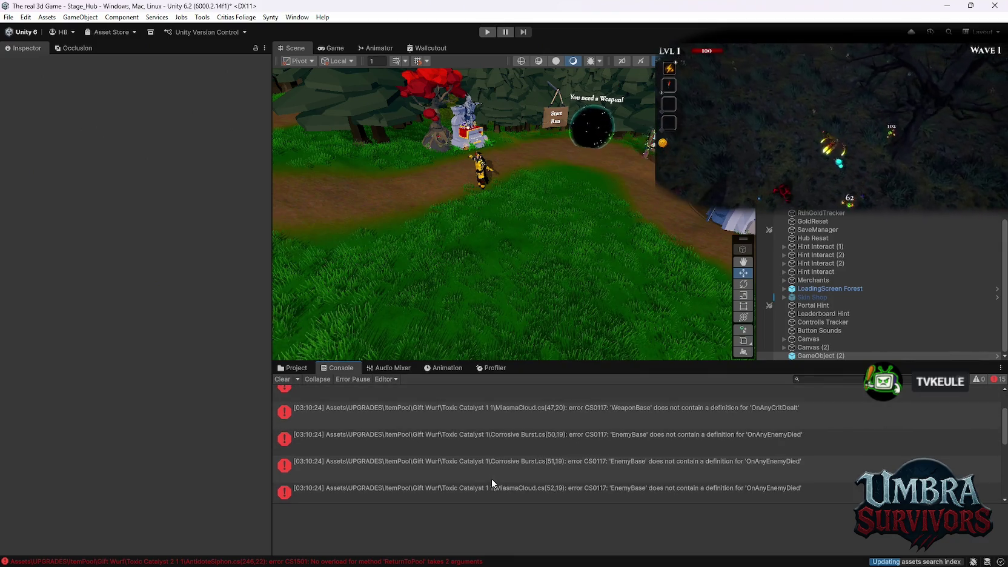
{"action": "scroll", "coordinate": [491, 479], "scroll_direction": "down", "scroll_amount": 5}
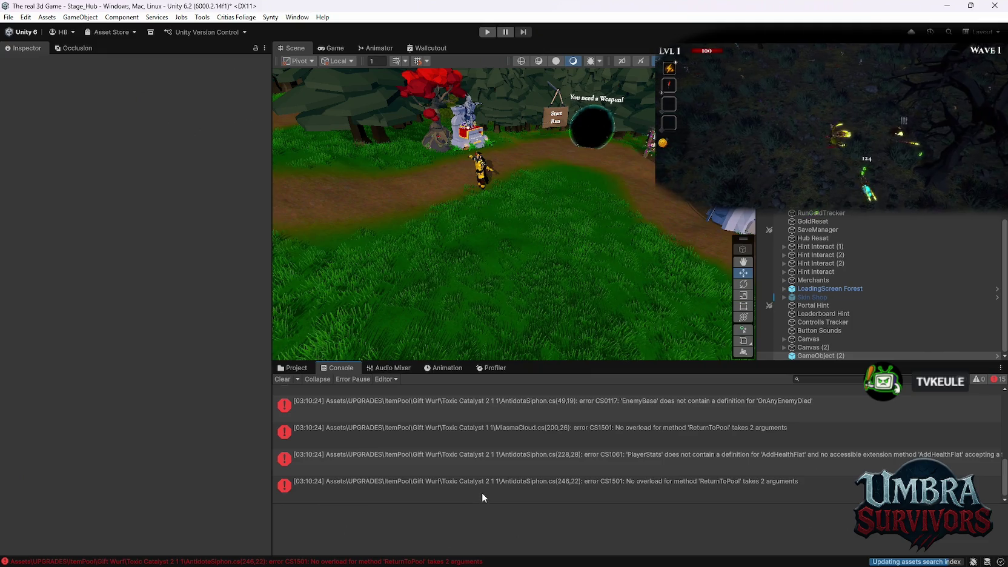
{"action": "scroll", "coordinate": [482, 491], "scroll_direction": "up", "scroll_amount": 10}
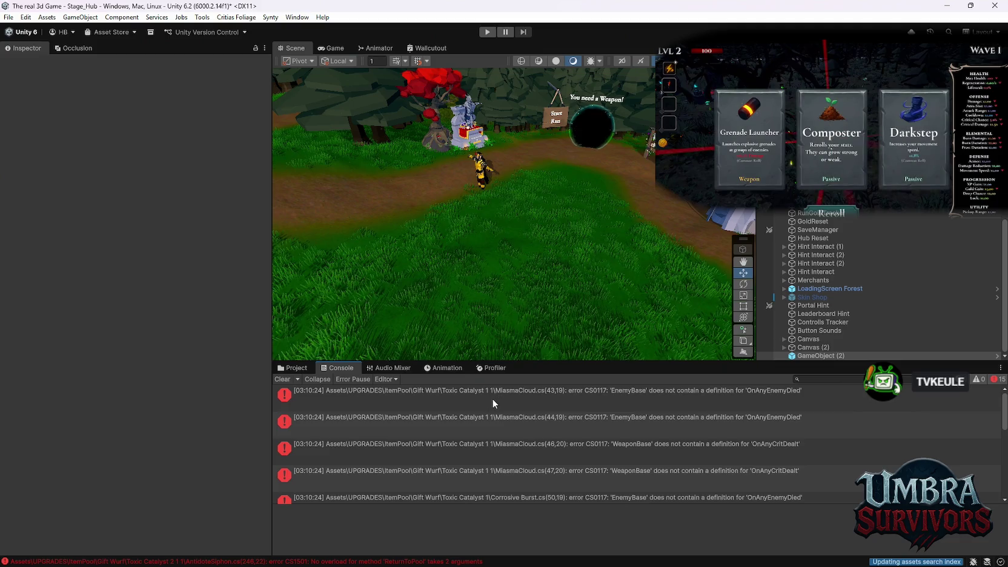
{"action": "left_click", "coordinate": [484, 399]}
{"action": "scroll", "coordinate": [516, 435], "scroll_direction": "down", "scroll_amount": 3}
{"action": "left_click", "coordinate": [498, 484], "text": "shift"}
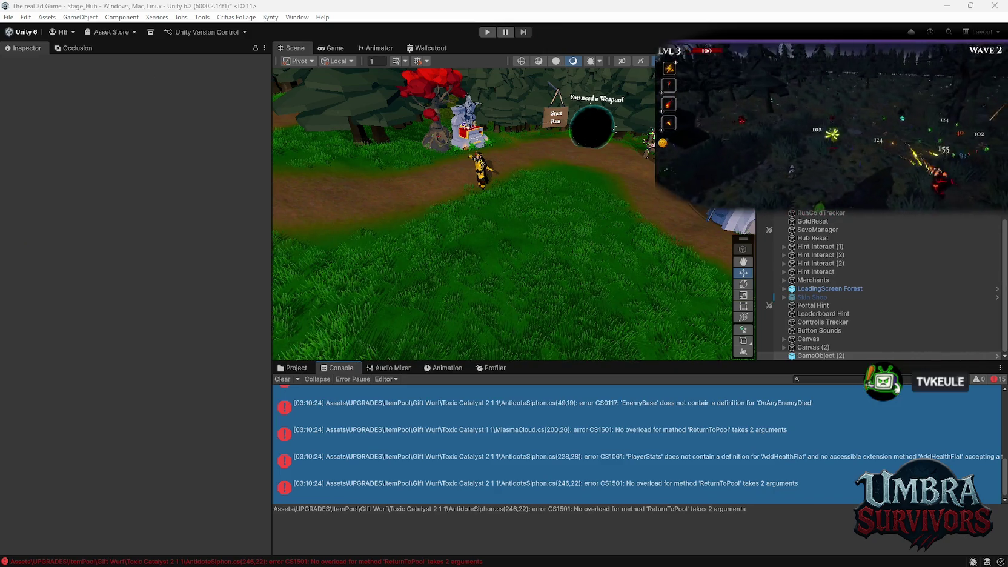
{"action": "scroll", "coordinate": [606, 451], "scroll_direction": "up", "scroll_amount": 5}
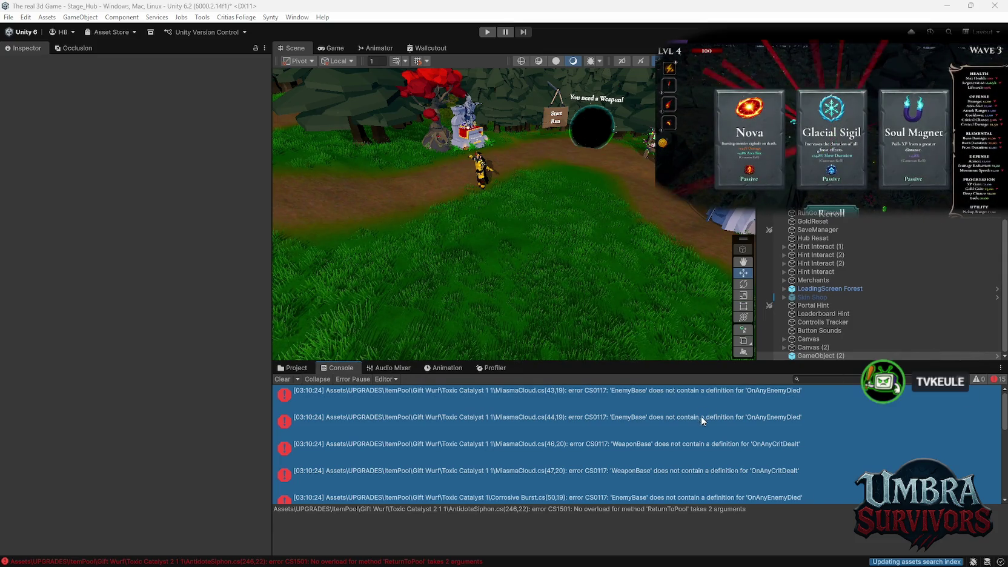
{"action": "scroll", "coordinate": [697, 422], "scroll_direction": "down", "scroll_amount": 1}
{"action": "scroll", "coordinate": [695, 425], "scroll_direction": "down", "scroll_amount": 5}
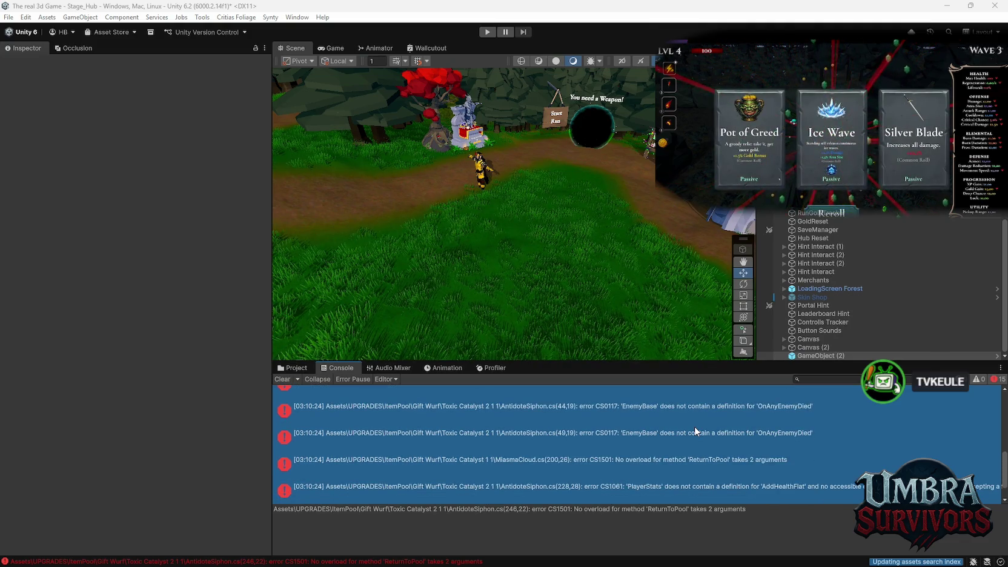
{"action": "scroll", "coordinate": [695, 431], "scroll_direction": "down", "scroll_amount": 1}
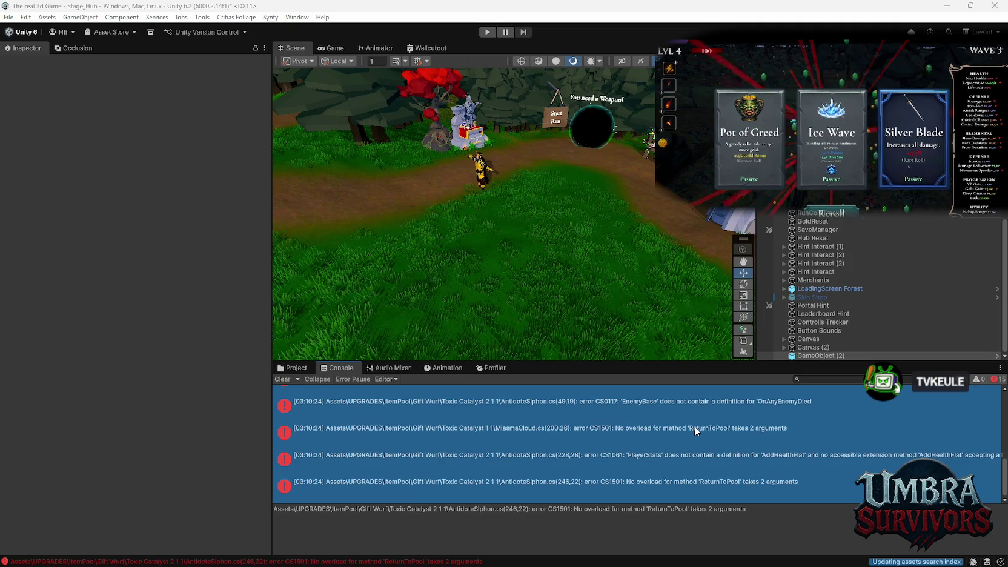